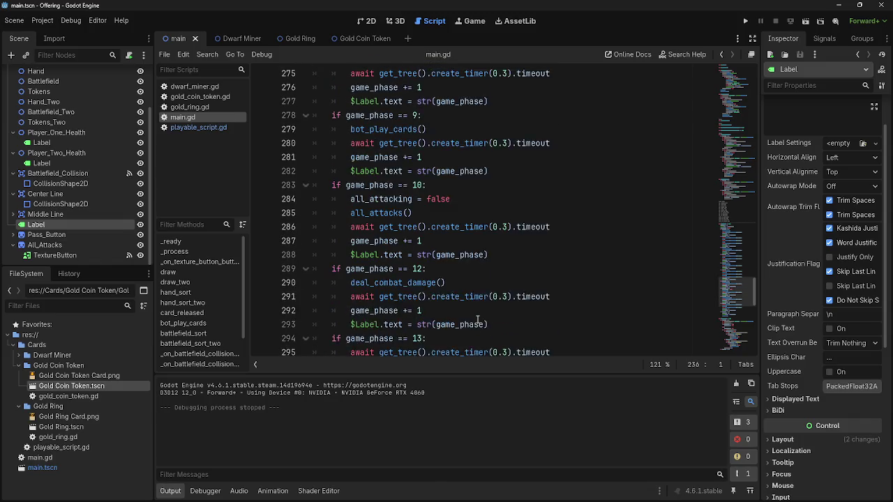
Step: Scroll up through the main.gd phase logic in the script editor
scroll(478, 320, up, 16)
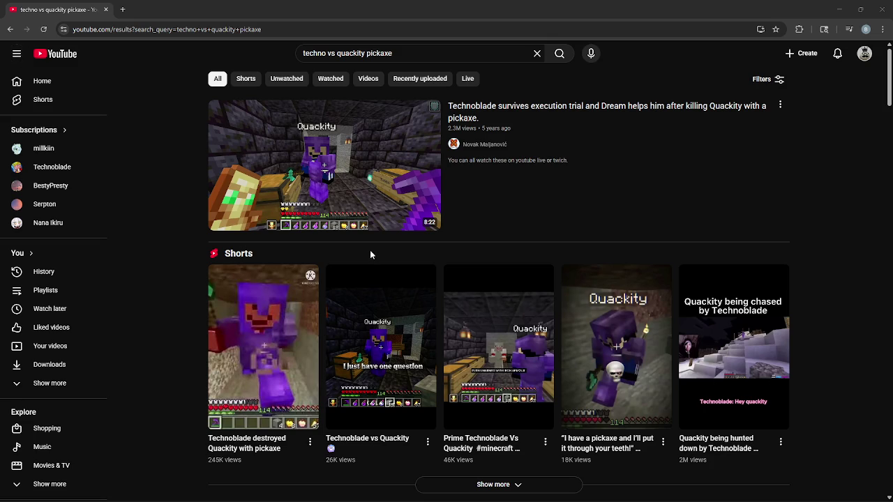
Step: Open the top Technoblade execution-trial video and jump ahead to about 2:26
mouse_move(531, 124)
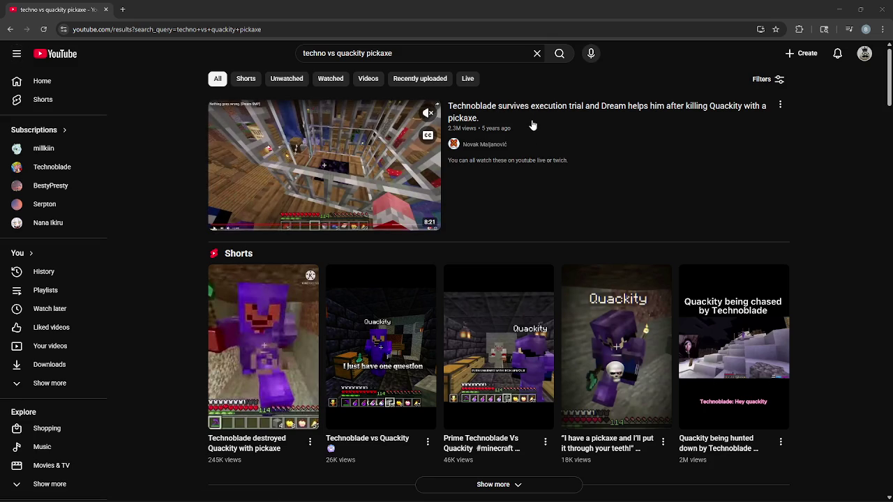
key(alt+Tab)
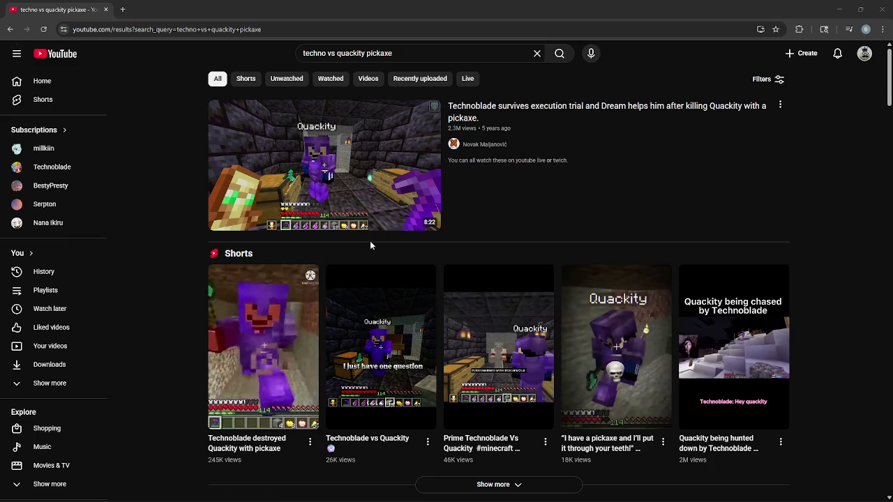
mouse_move(556, 114)
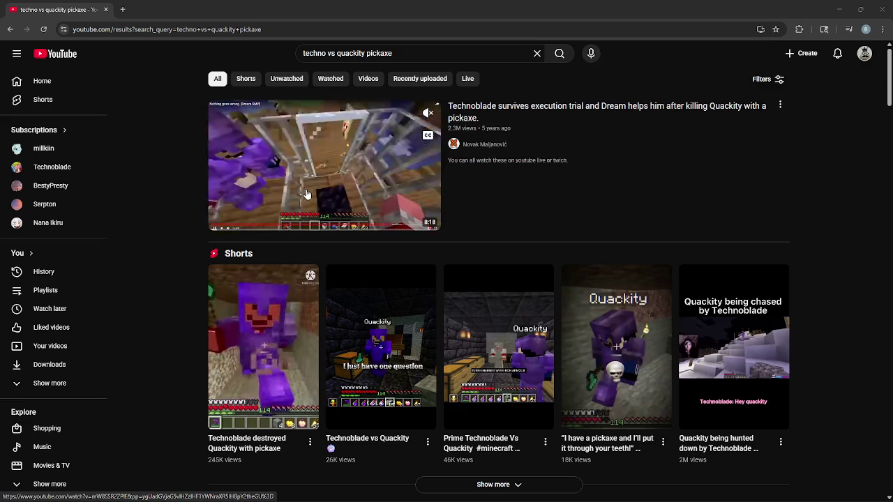
click(326, 200)
click(207, 431)
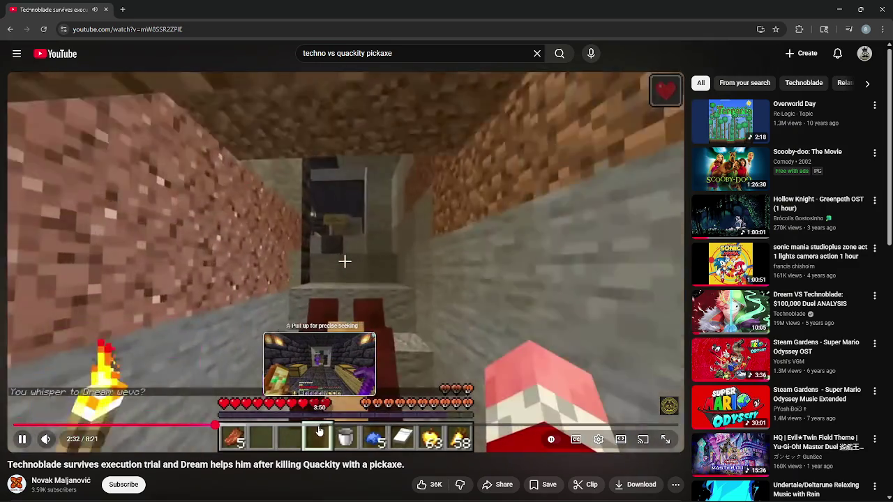
Step: Seek the video forward to 4:13, play briefly and pause it at 4:16
drag(318, 425, 351, 425)
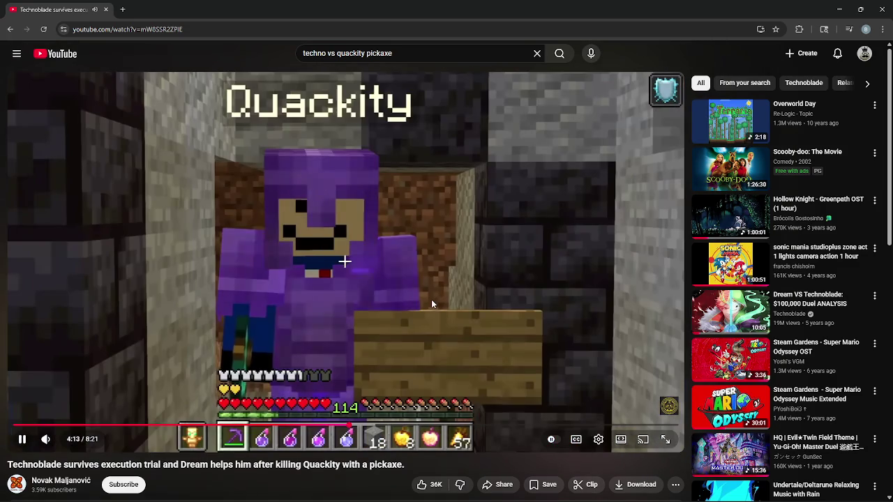
click(430, 303)
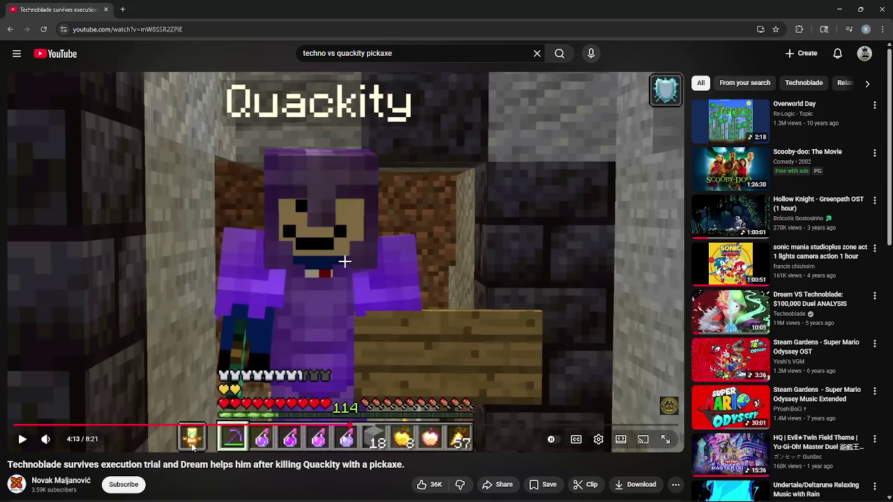
click(297, 349)
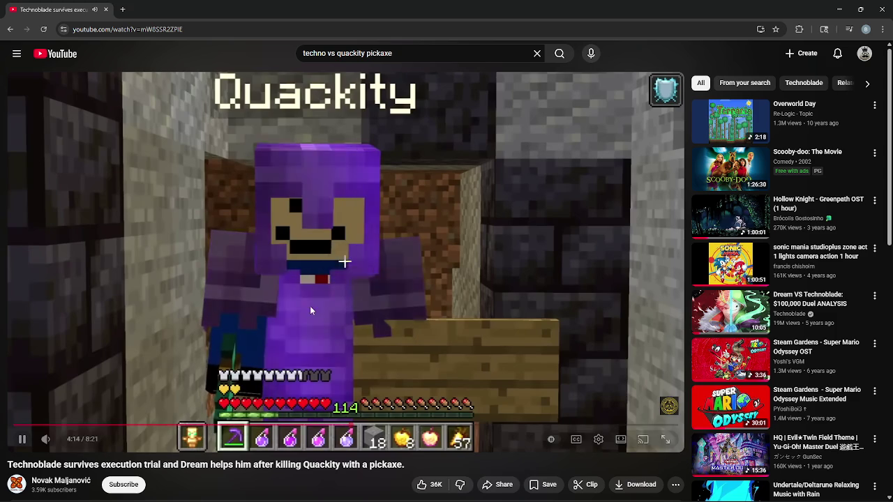
click(398, 199)
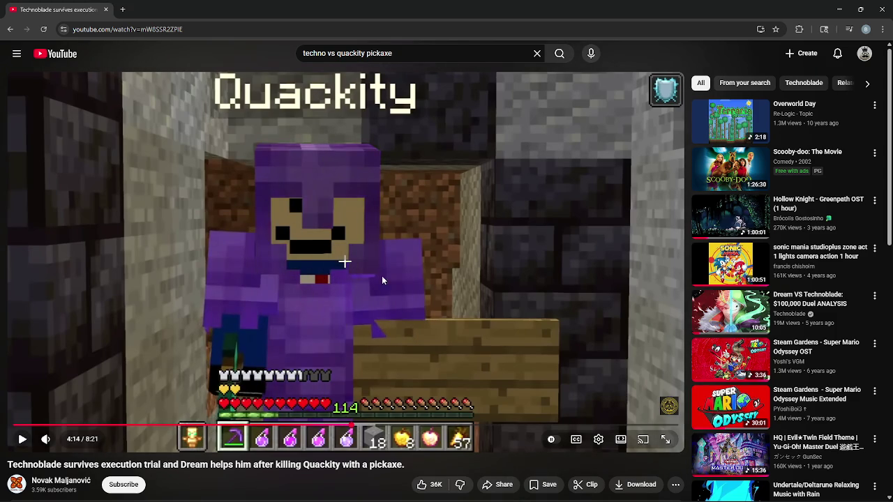
click(347, 284)
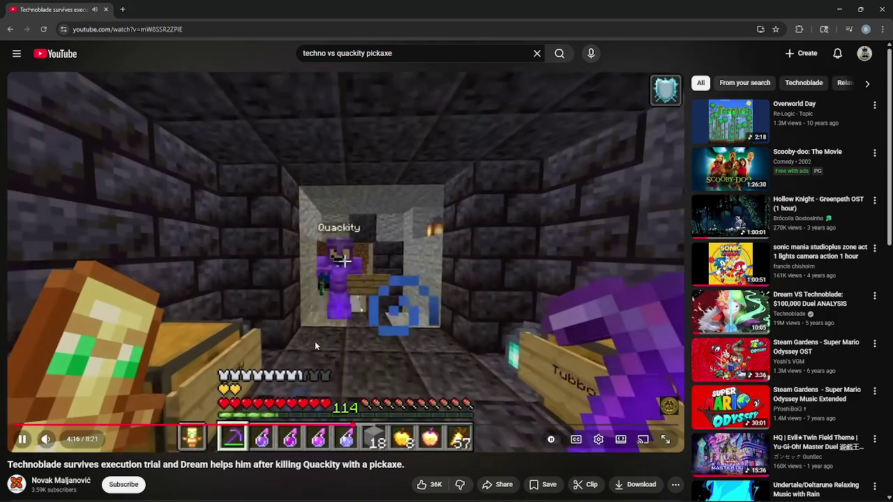
click(314, 346)
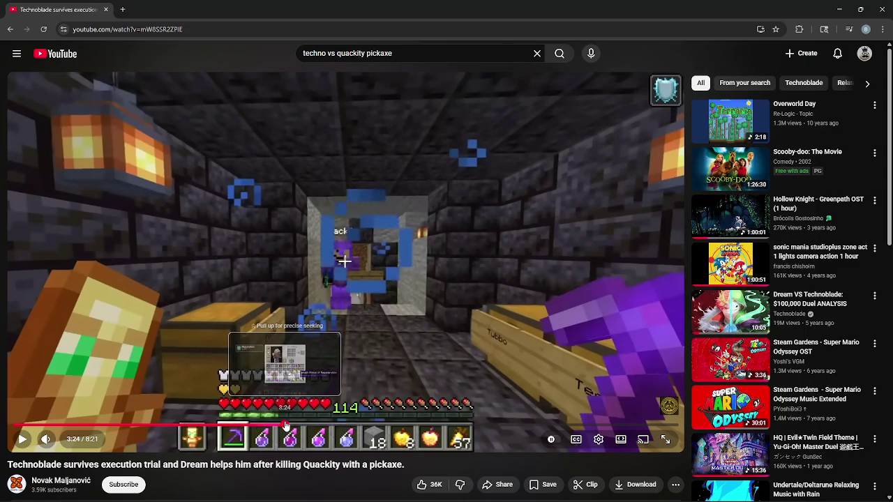
Step: Jump back to the 3:24 inventory scene and pause the video at 3:29
click(285, 426)
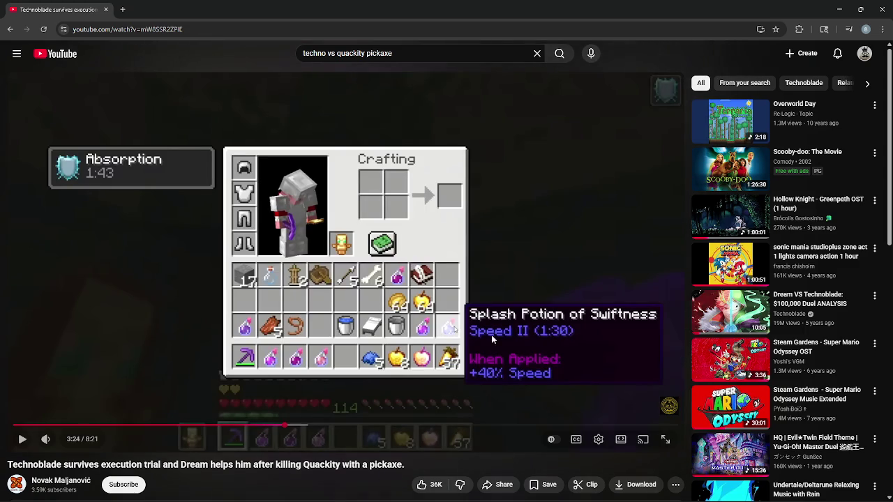
click(326, 368)
click(300, 368)
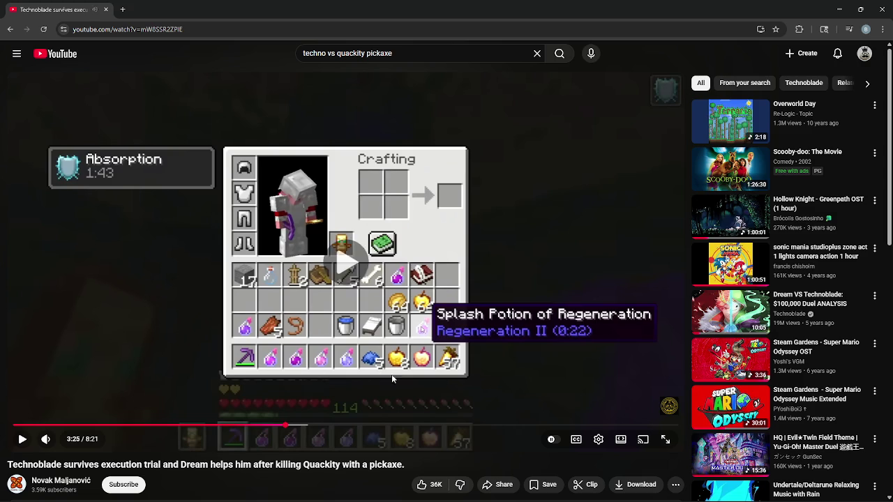
click(475, 374)
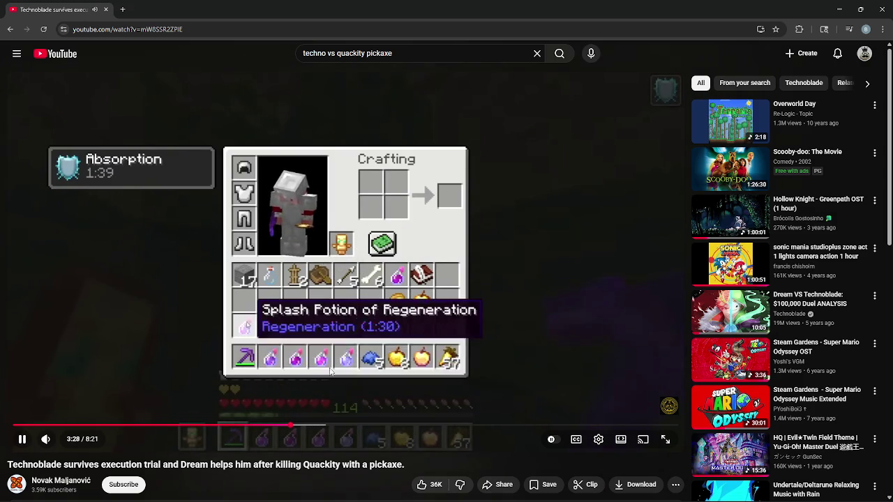
click(408, 374)
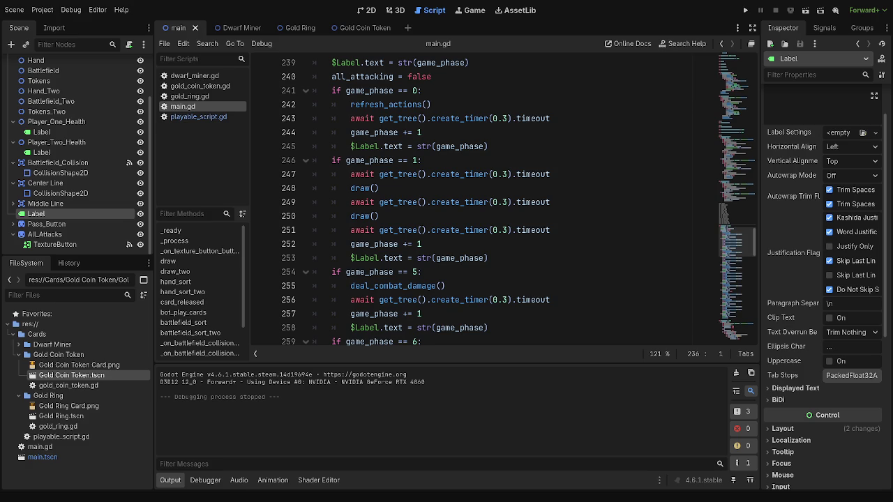
key(alt+Tab)
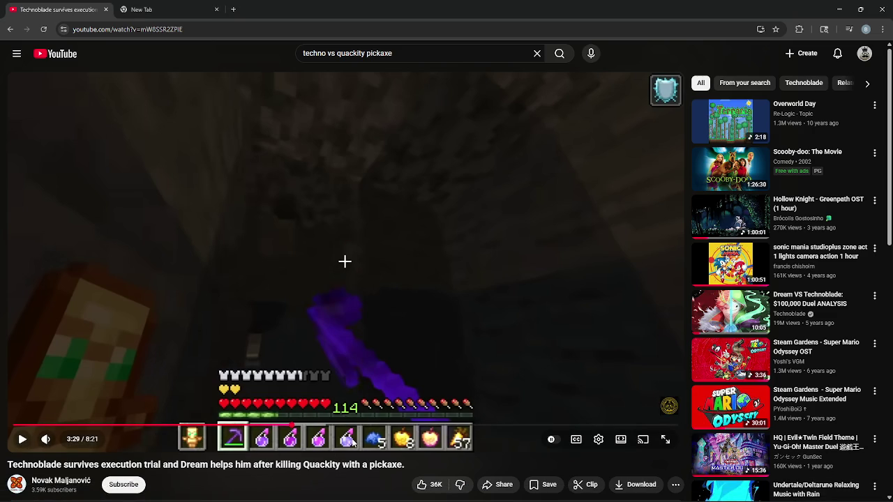
Step: Resume the video, pausing briefly at 3:34 before playing on
click(353, 384)
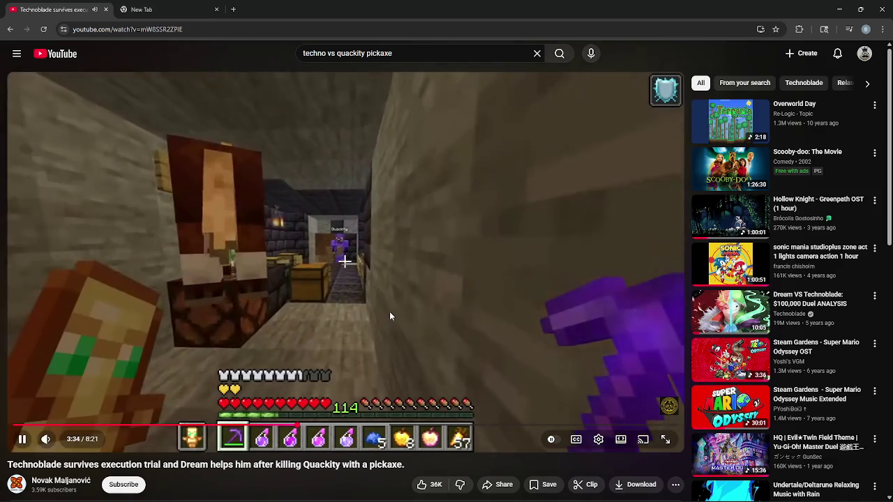
click(313, 243)
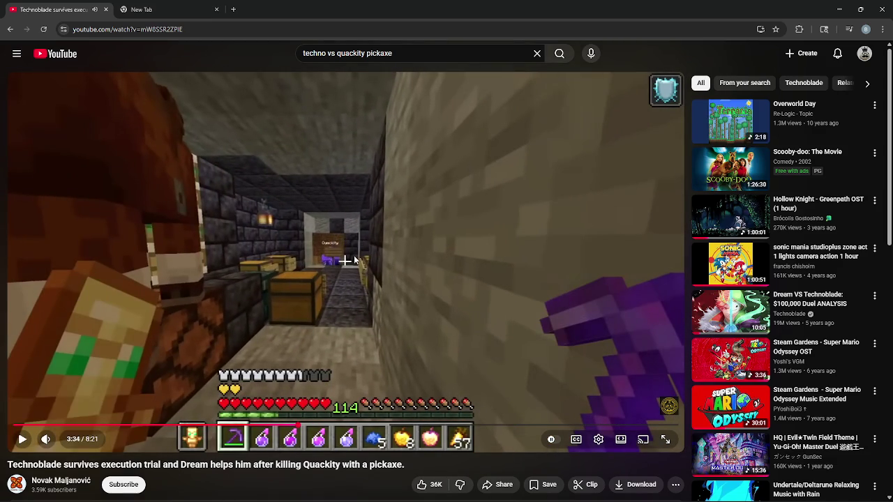
click(443, 359)
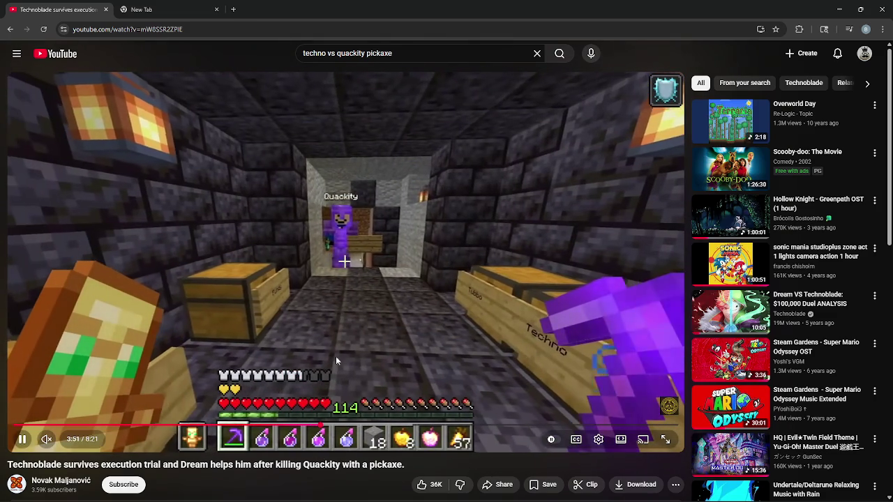
click(154, 394)
click(154, 392)
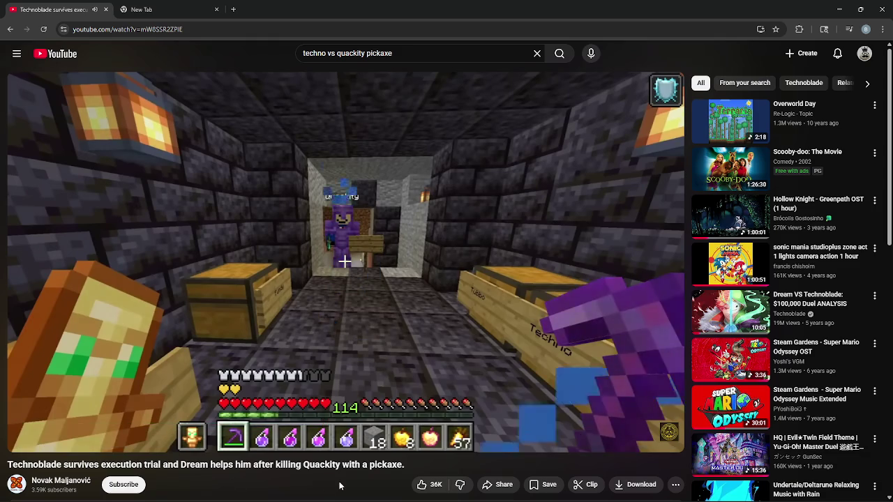
Step: Skip the video forward in 10-second steps to about 5:30, then step back slightly
key(l)
key(l)
key(l)
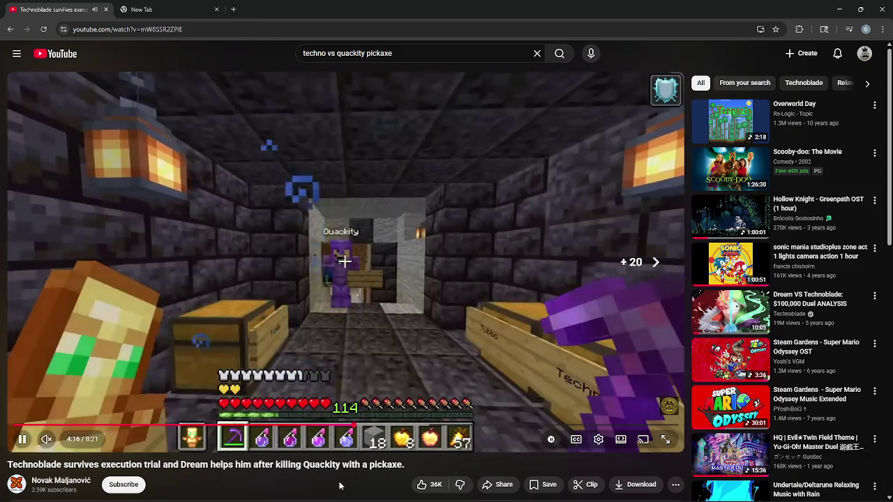
key(l)
key(Right)
key(Right)
key(Right)
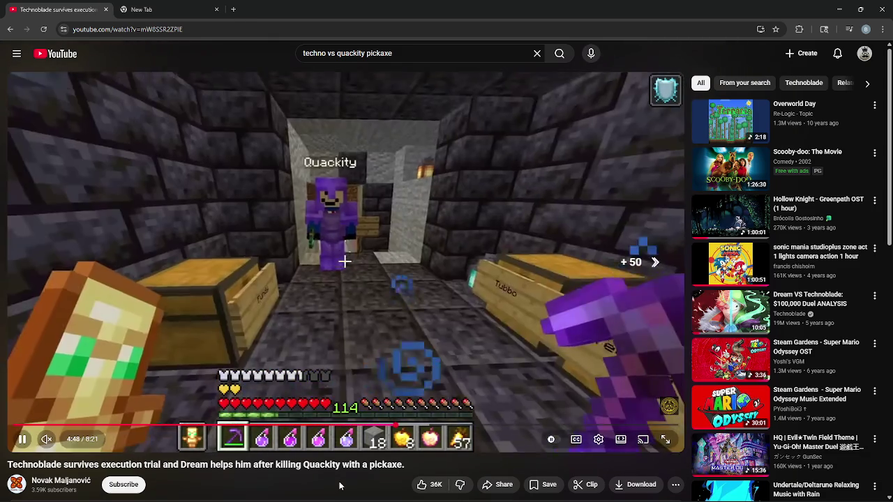
key(Right)
key(l)
key(Right)
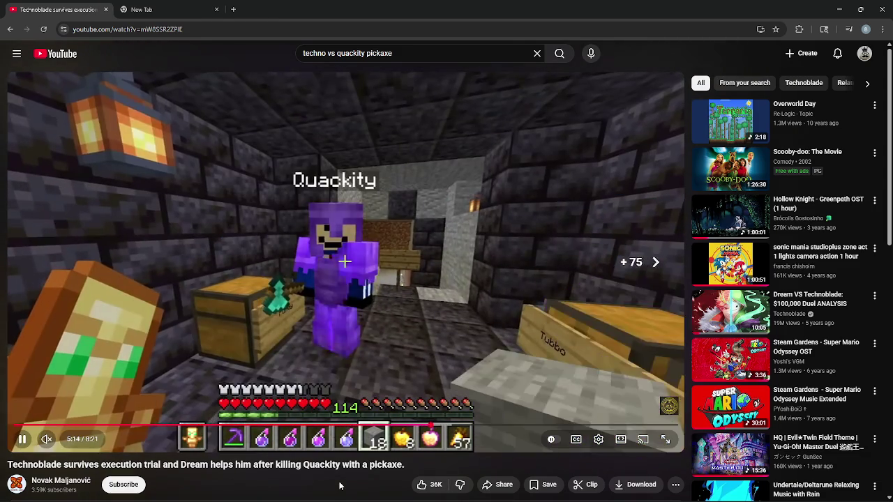
key(l)
key(Right)
key(l)
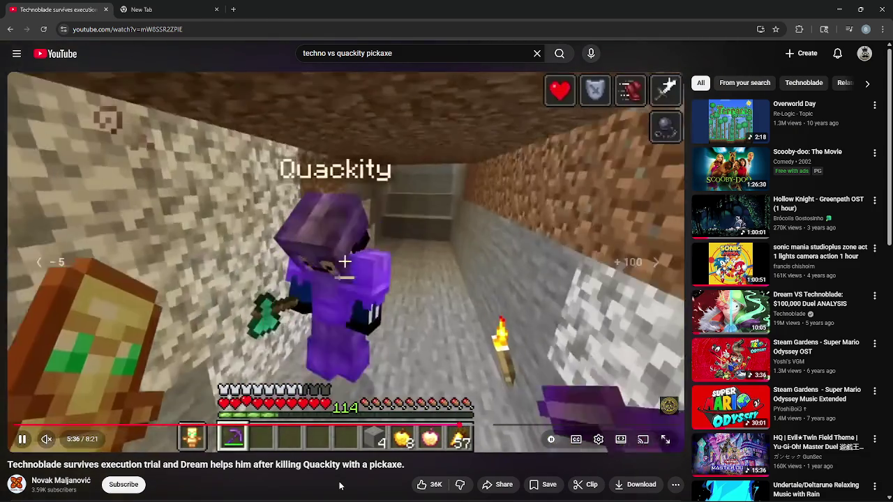
key(j)
key(Left)
key(Left)
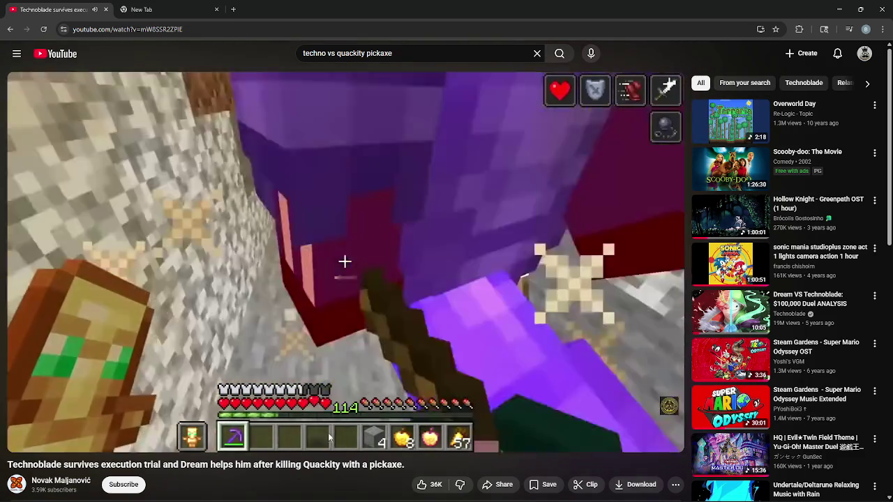
Step: Pause the video at 5:56 on the inventory screen after Quackity is slain
mouse_move(342, 446)
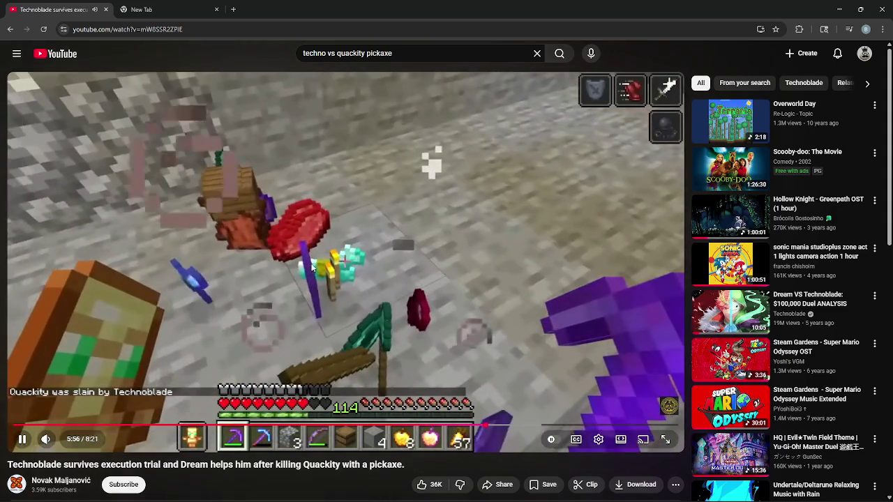
click(316, 405)
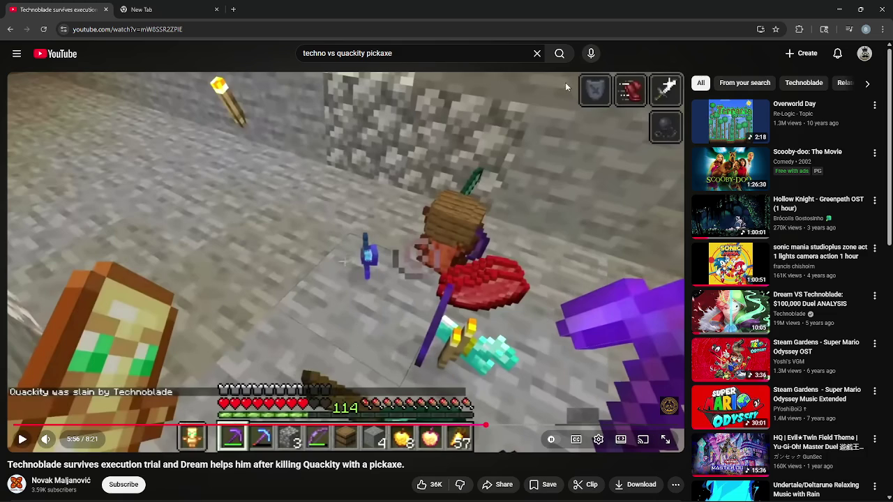
click(615, 97)
click(615, 98)
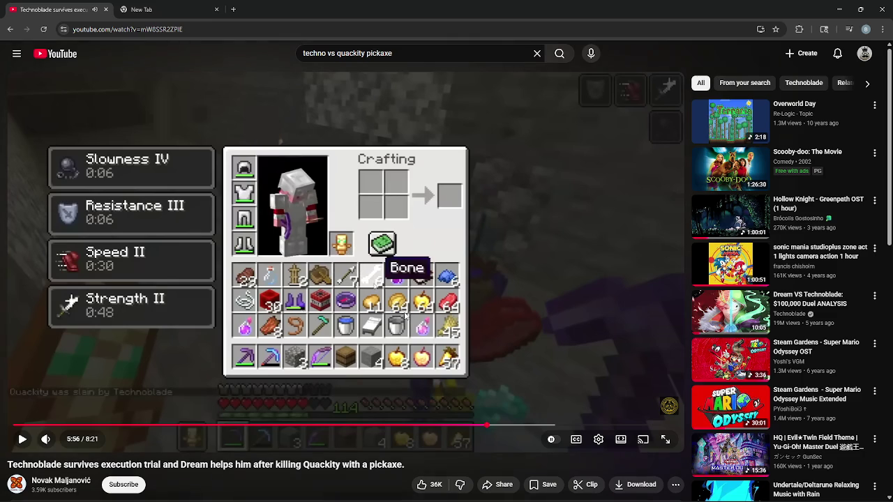
Step: Play the video on from 5:57 to about 6:09, pausing and resuming along the way
click(299, 315)
click(302, 318)
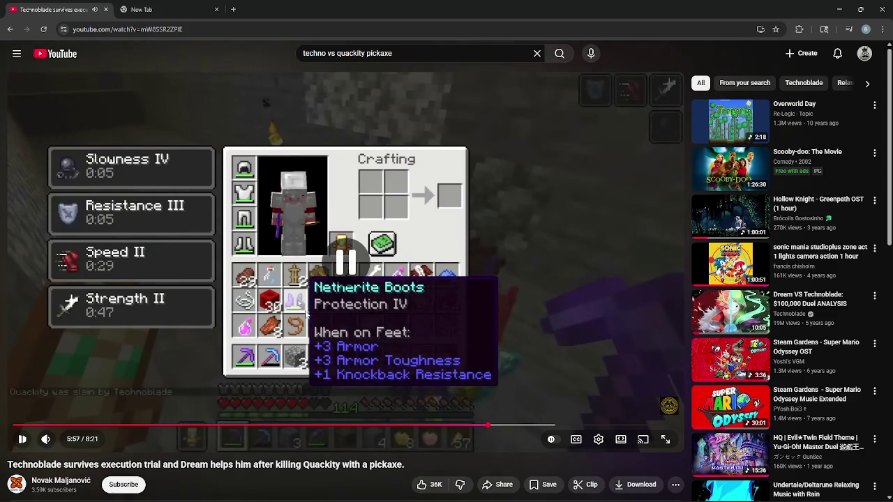
click(302, 319)
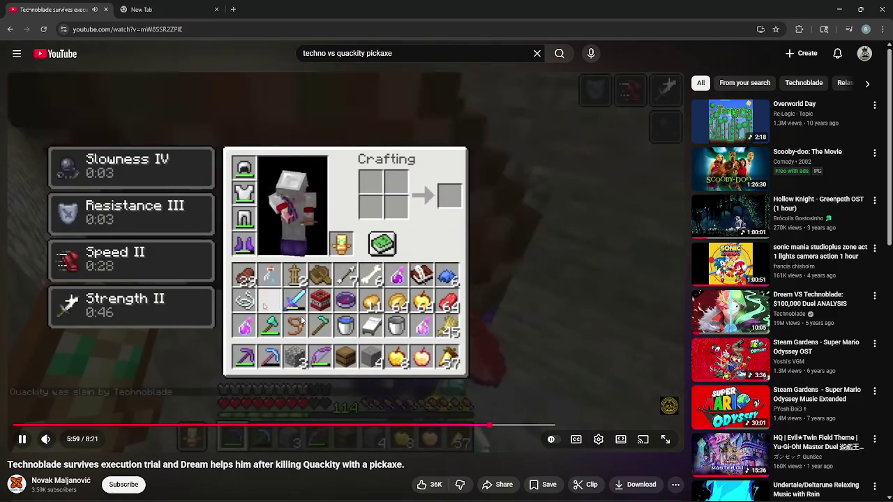
click(328, 337)
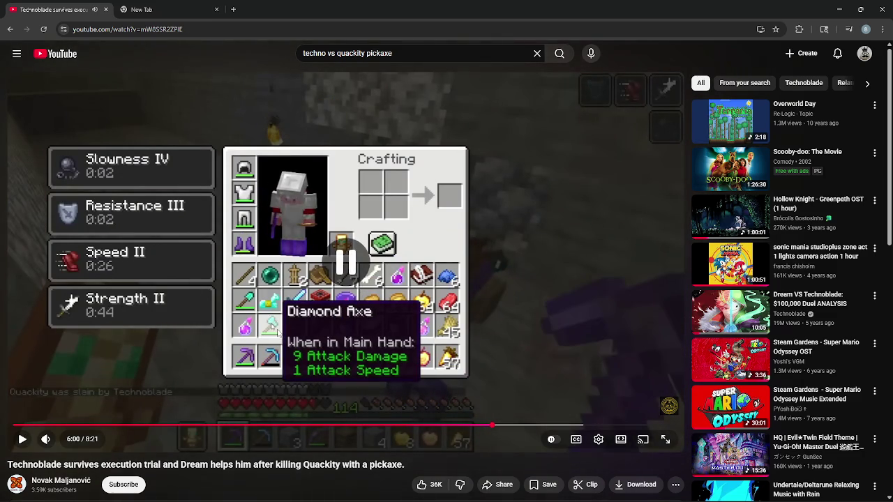
click(322, 335)
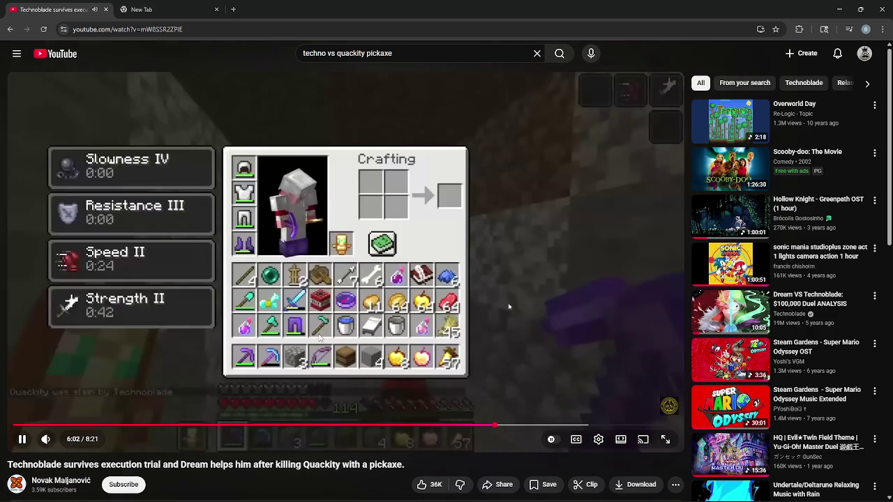
click(318, 333)
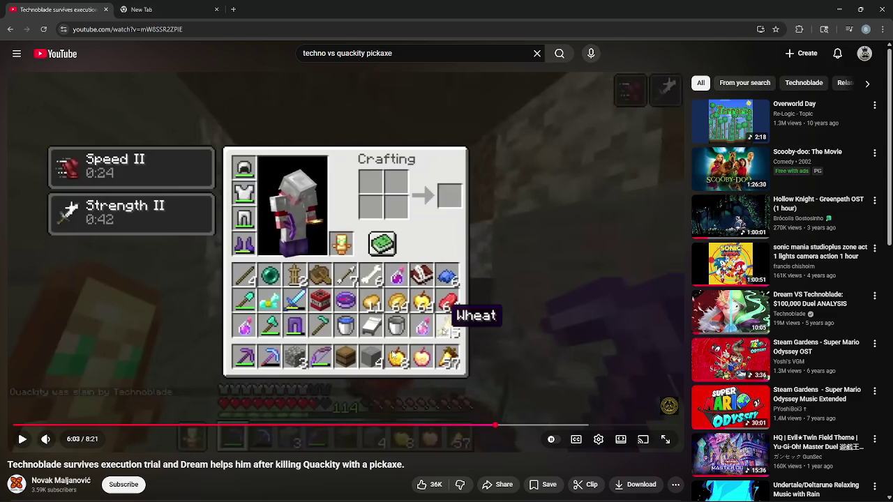
click(209, 402)
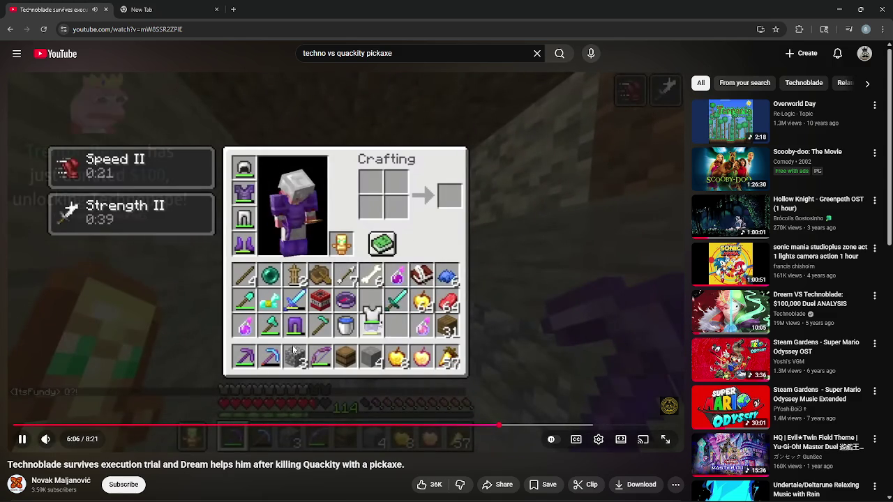
click(293, 351)
click(358, 318)
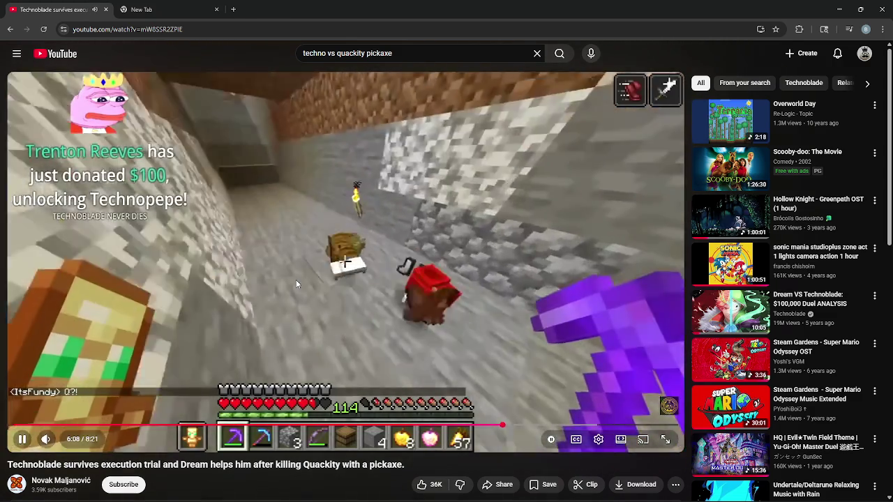
click(296, 282)
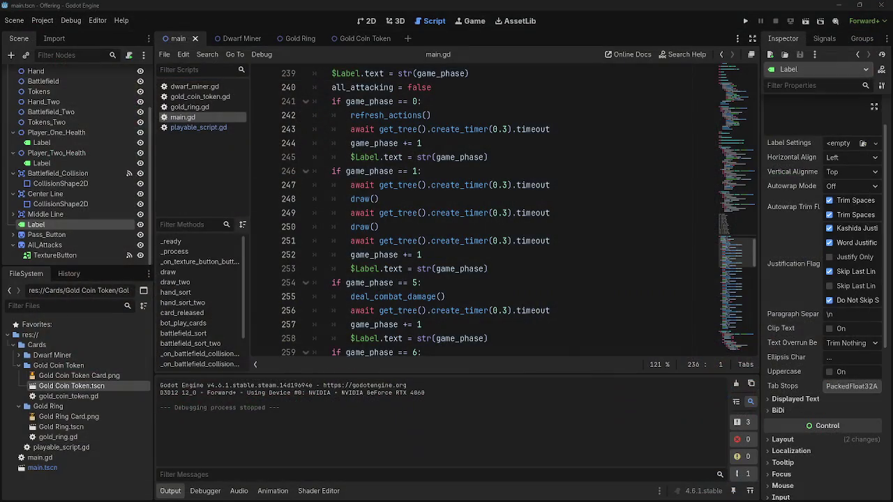
click(535, 282)
scroll(527, 297, up, 3)
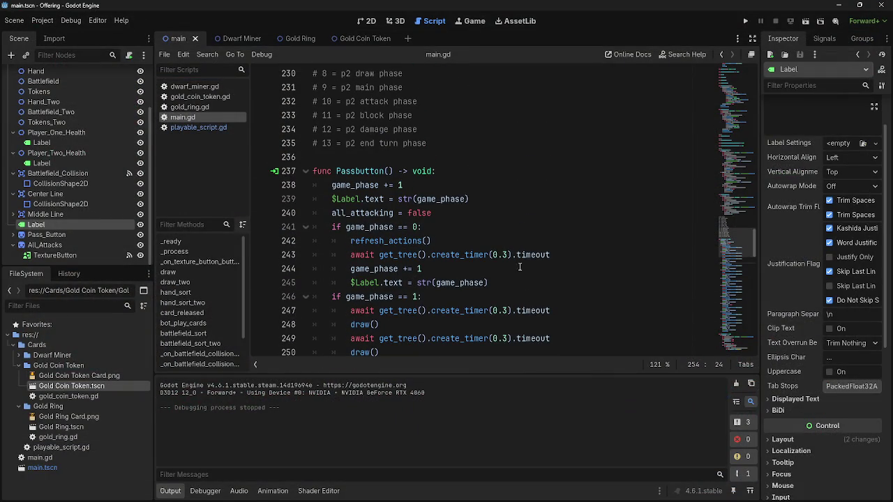
click(502, 231)
click(498, 218)
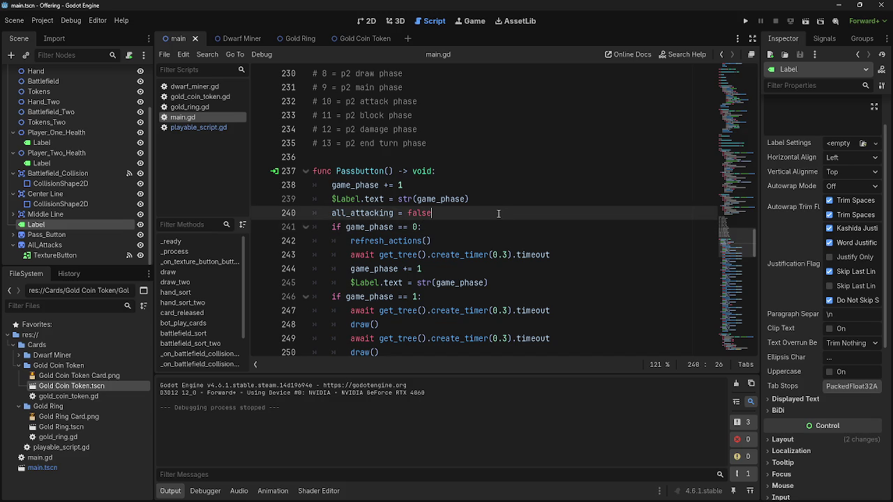
click(492, 227)
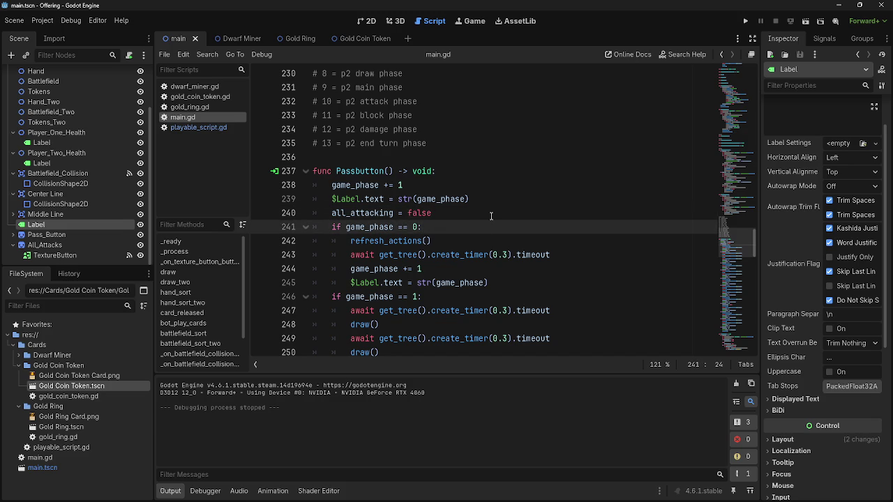
key(Page_Down)
key(Page_Down)
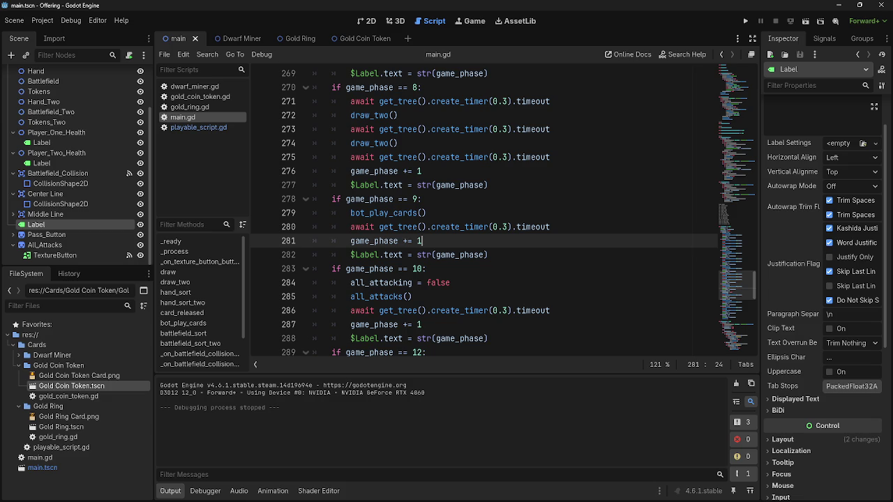
click(520, 283)
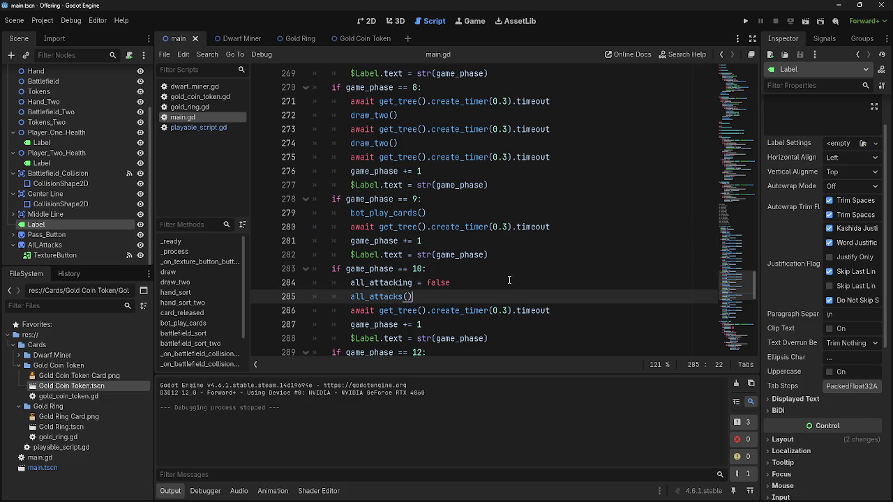
click(458, 297)
click(466, 213)
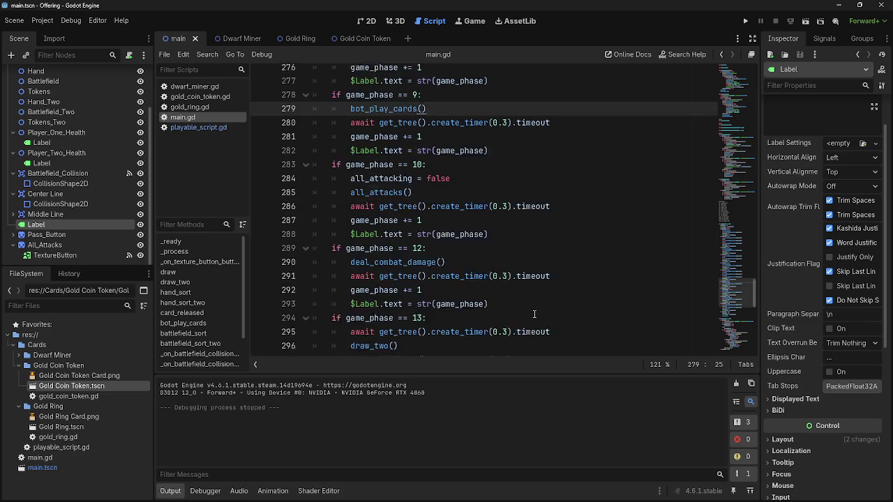
scroll(530, 312, down, 3)
click(528, 229)
click(527, 242)
click(526, 217)
key(Down)
key(Down)
click(518, 217)
key(Down)
key(Down)
click(518, 217)
click(504, 241)
key(Up)
key(Up)
click(504, 241)
scroll(528, 244, down, 3)
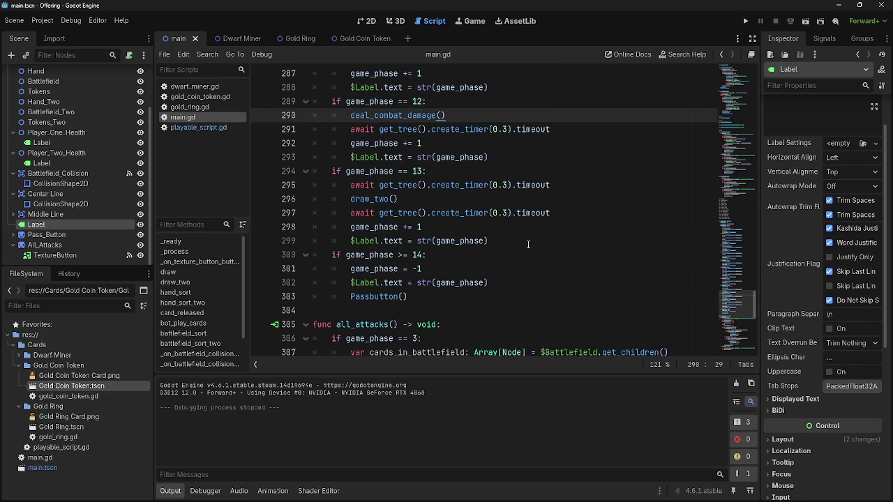
scroll(568, 264, up, 5)
scroll(568, 264, up, 3)
key(alt+Tab)
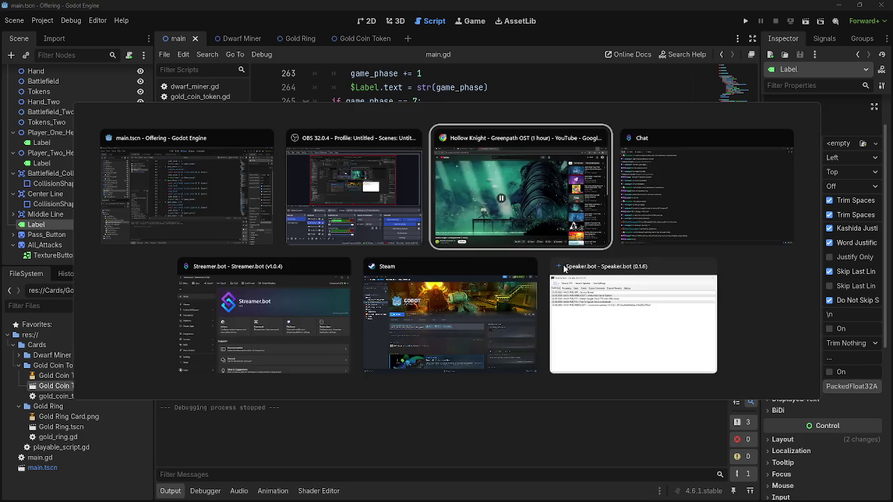
click(483, 299)
click(512, 241)
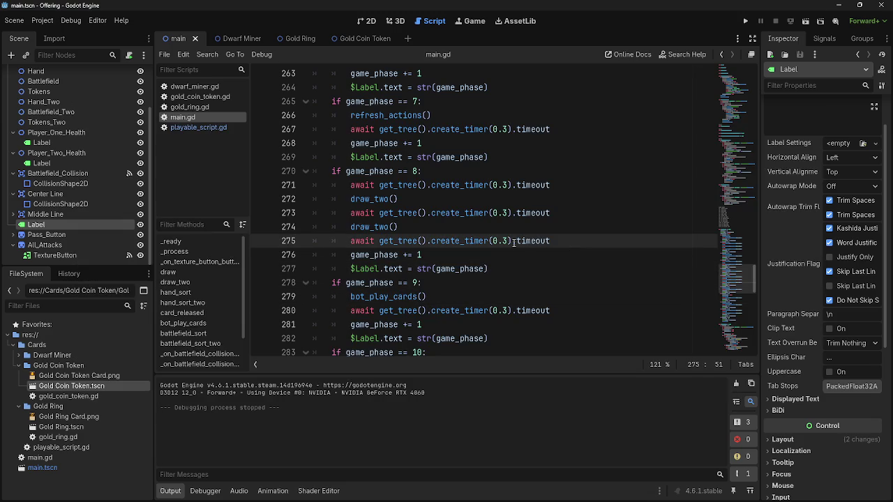
key(Up)
key(Up)
key(Up)
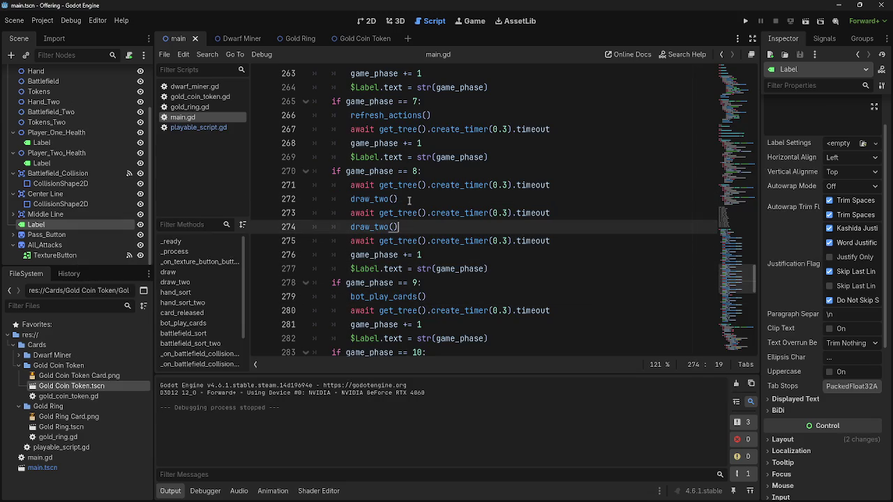
click(408, 227)
click(411, 202)
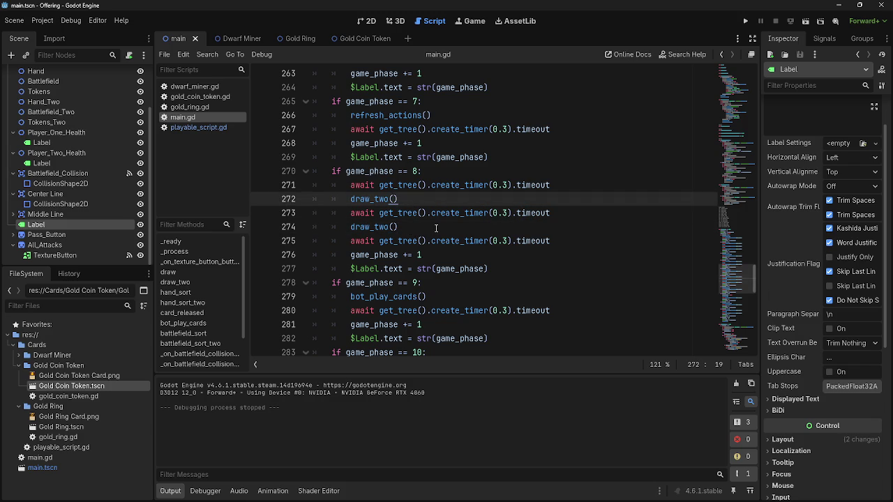
click(410, 227)
click(412, 201)
click(411, 227)
click(412, 201)
click(410, 227)
click(411, 201)
click(411, 224)
click(412, 201)
click(410, 227)
click(411, 201)
click(411, 228)
click(416, 202)
click(413, 229)
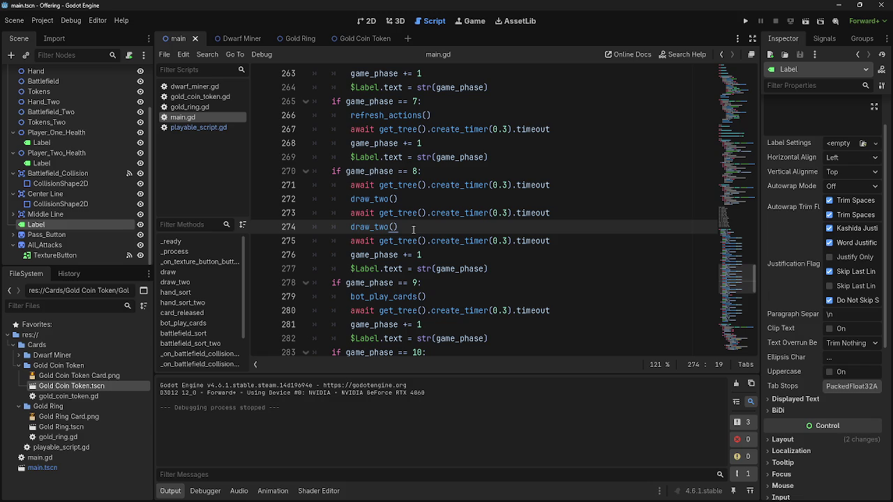
click(411, 200)
click(418, 229)
click(412, 201)
click(411, 227)
click(410, 203)
click(427, 208)
key(Up)
key(Up)
click(426, 215)
key(Up)
key(Up)
click(427, 214)
key(Up)
key(Up)
scroll(566, 249, up, 4)
scroll(566, 250, up, 8)
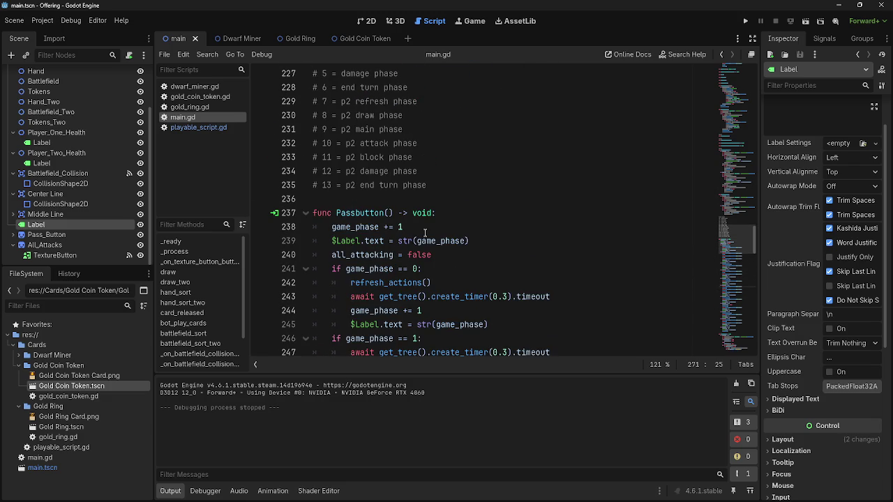
scroll(424, 232, down, 20)
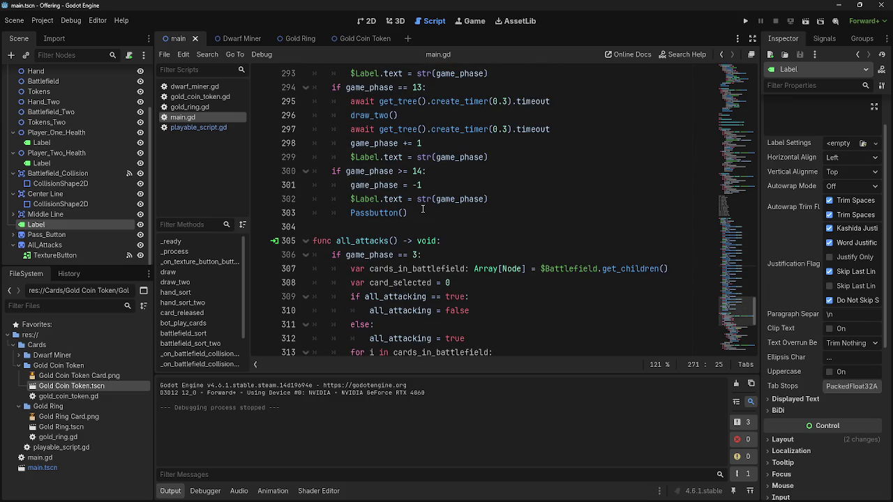
drag(326, 172, 437, 204)
click(439, 214)
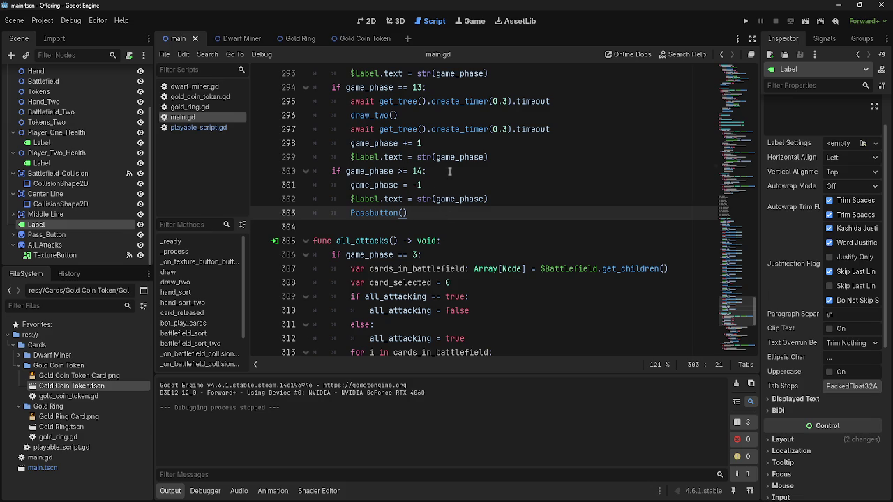
double_click(417, 171)
click(438, 171)
scroll(447, 185, up, 15)
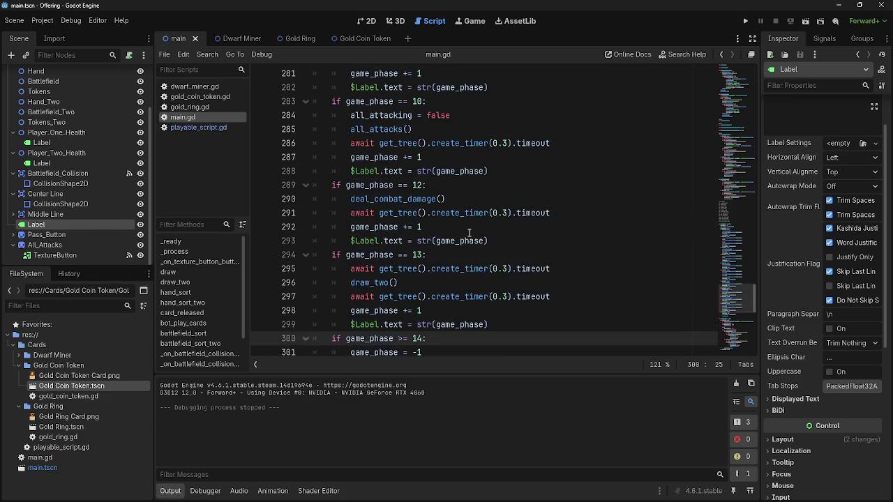
scroll(469, 232, up, 6)
click(455, 274)
click(459, 257)
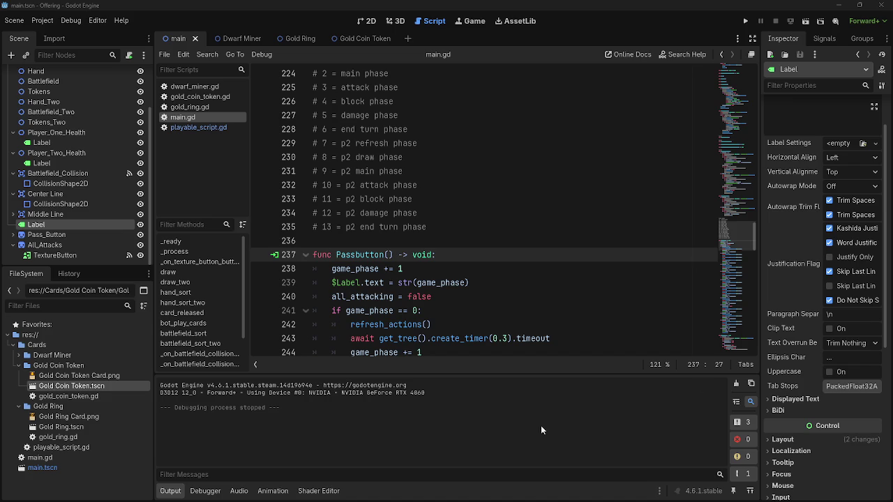
click(596, 268)
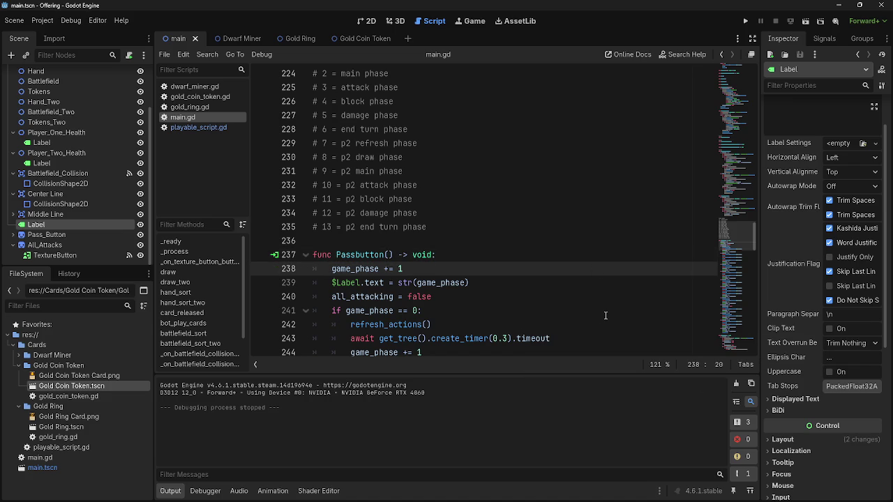
click(557, 278)
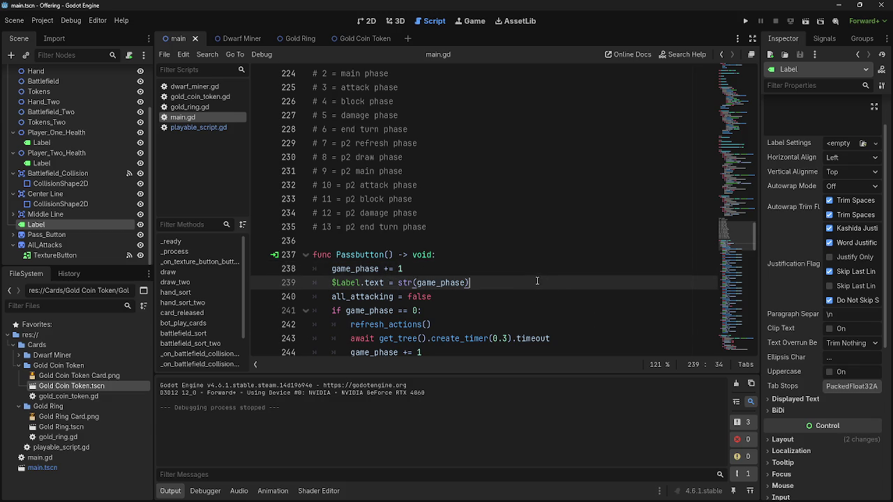
click(538, 270)
click(536, 283)
click(537, 272)
click(536, 285)
click(537, 273)
key(Left)
key(Left)
click(497, 280)
scroll(558, 300, down, 6)
scroll(558, 301, down, 2)
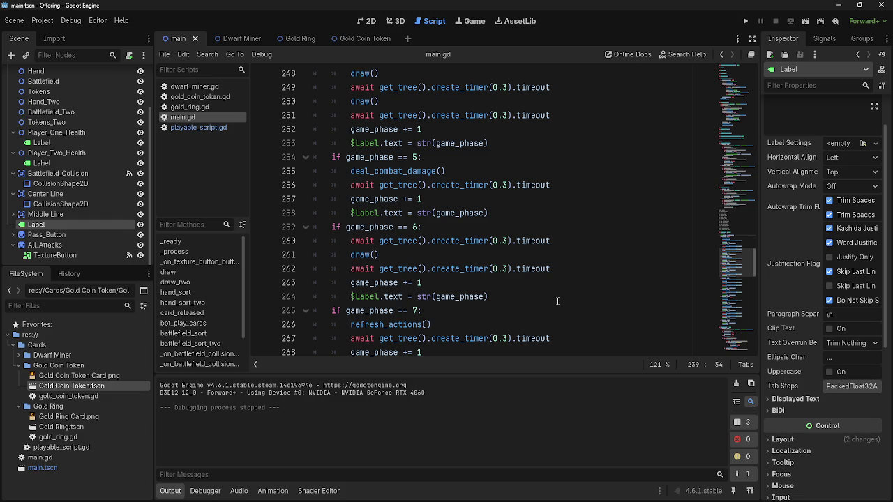
click(551, 295)
click(533, 213)
click(530, 300)
click(524, 213)
click(514, 299)
click(515, 286)
click(515, 296)
click(517, 213)
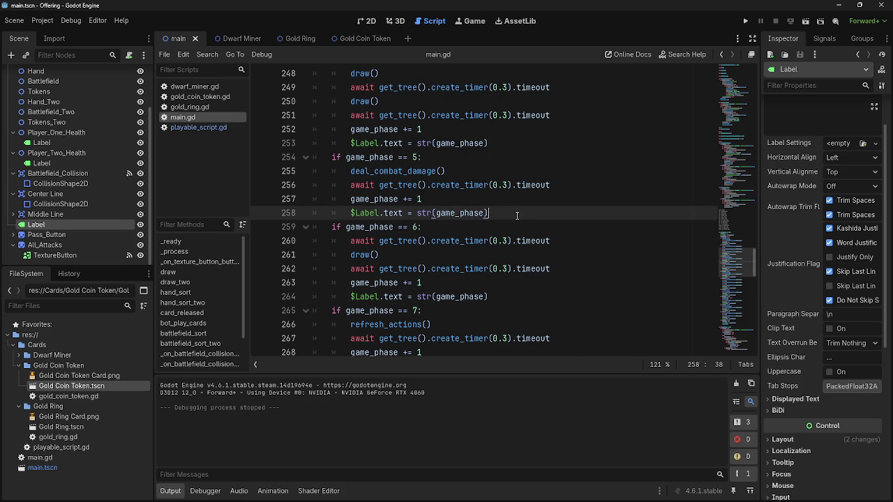
click(525, 294)
click(528, 217)
click(514, 300)
click(518, 214)
click(517, 145)
click(522, 207)
click(523, 139)
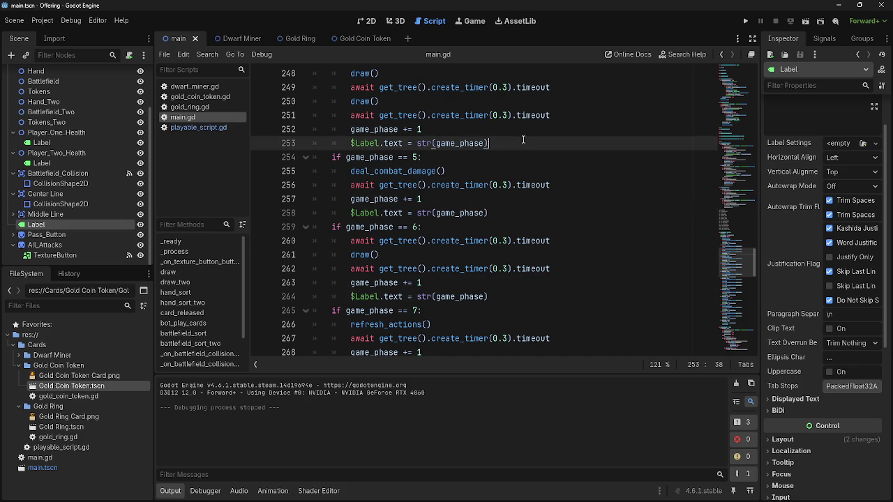
click(519, 221)
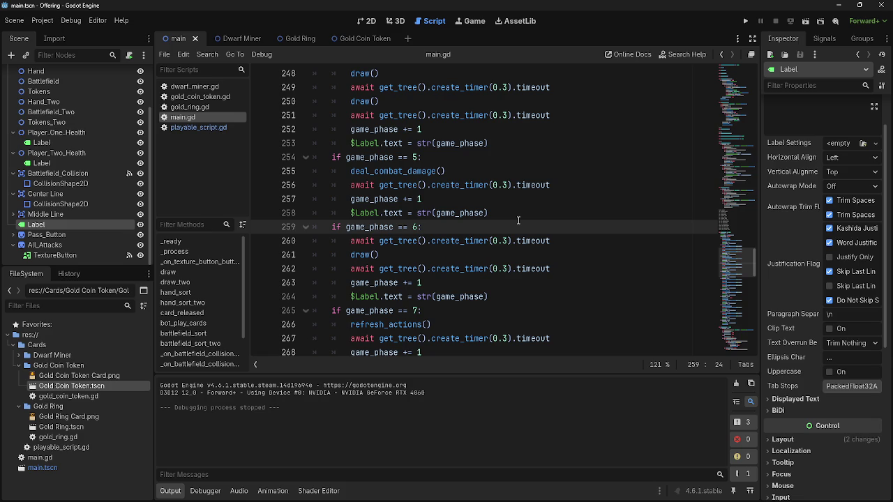
scroll(518, 220, down, 10)
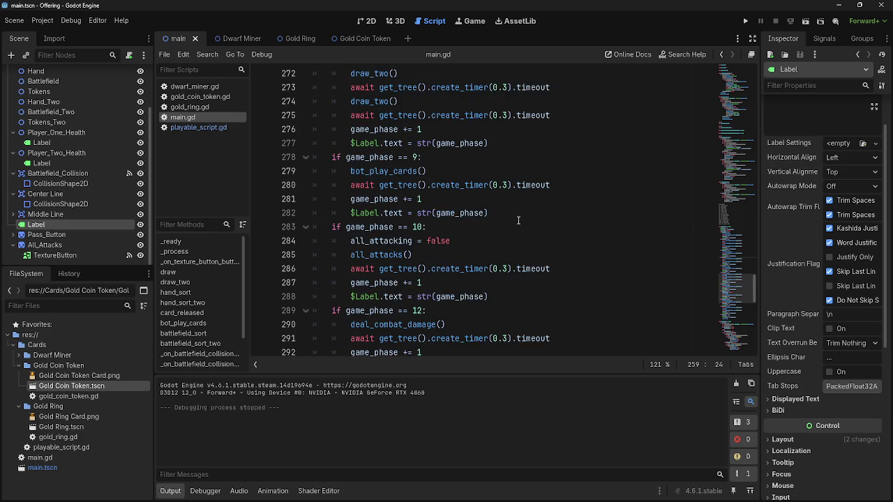
scroll(518, 221, down, 2)
scroll(518, 221, up, 2)
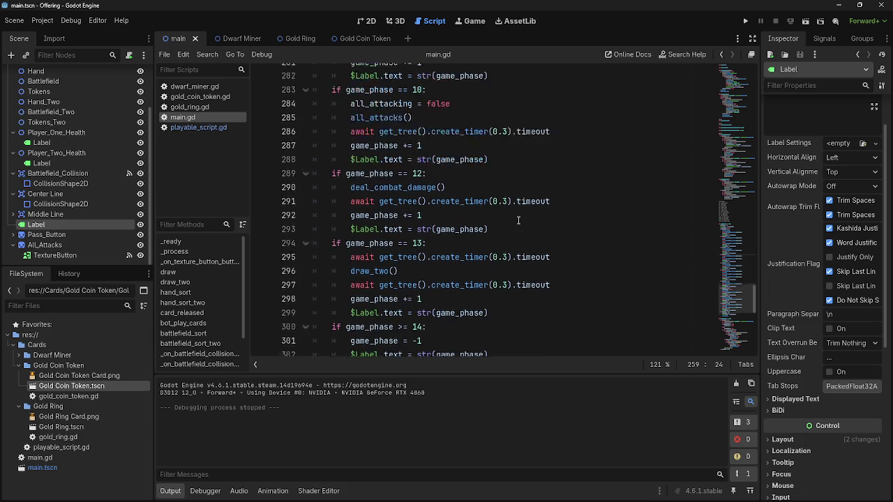
click(534, 212)
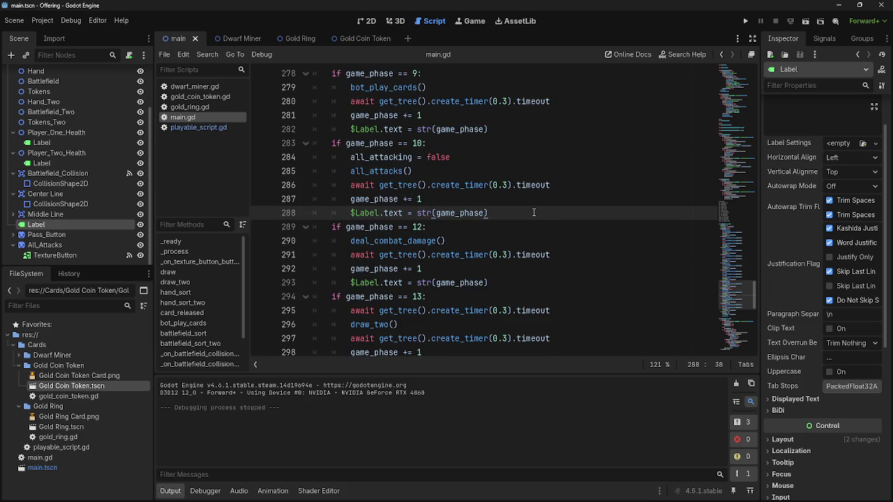
Step: Add an 'if game_phase == 11:' branch after the phase 10 block, starting a draw call
key(Return)
text(if game_phase)
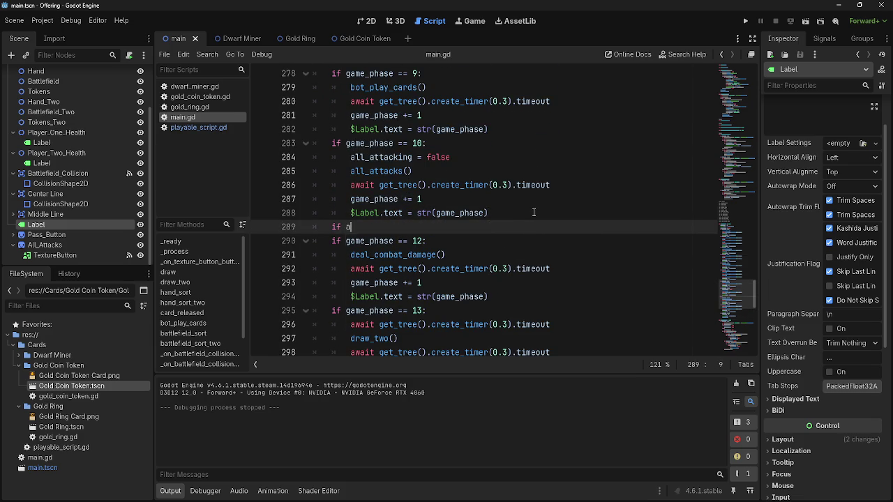
text( == 11:)
key(Return)
text(draw)
Step: Below the phase 1 block, add an 'if game_phase == 4:' branch with a pass body
scroll(534, 212, up, 8)
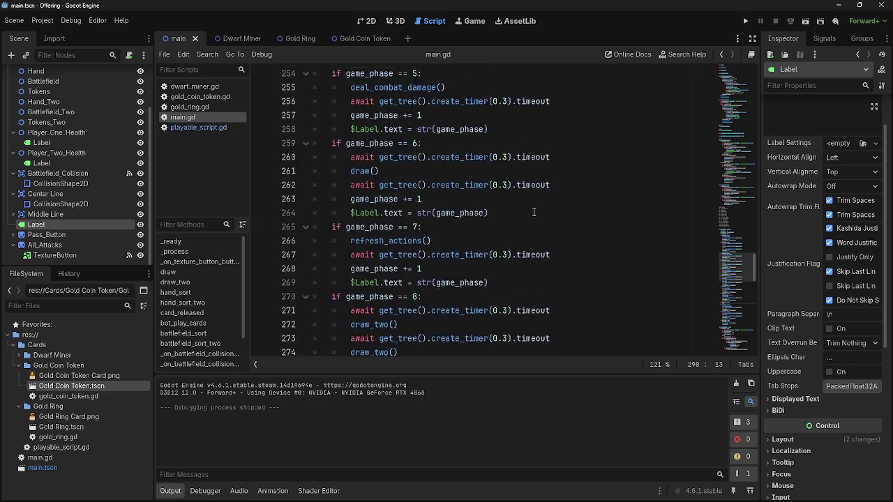
scroll(534, 212, up, 6)
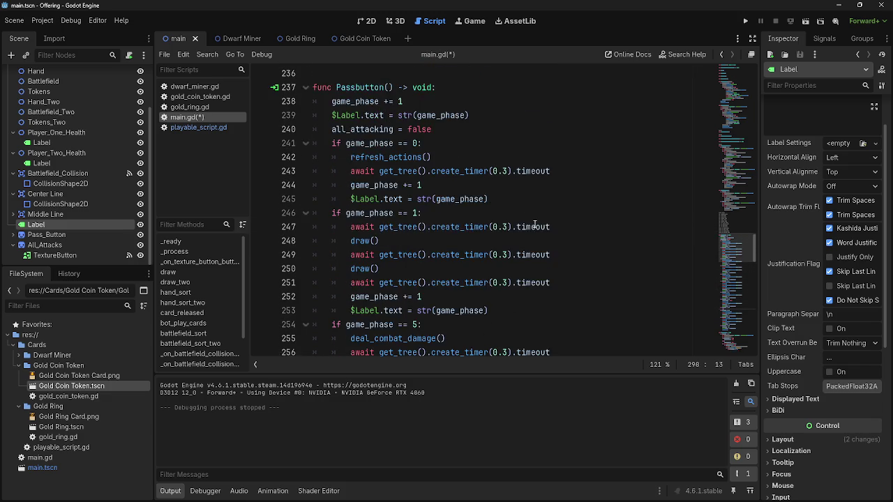
scroll(534, 225, up, 4)
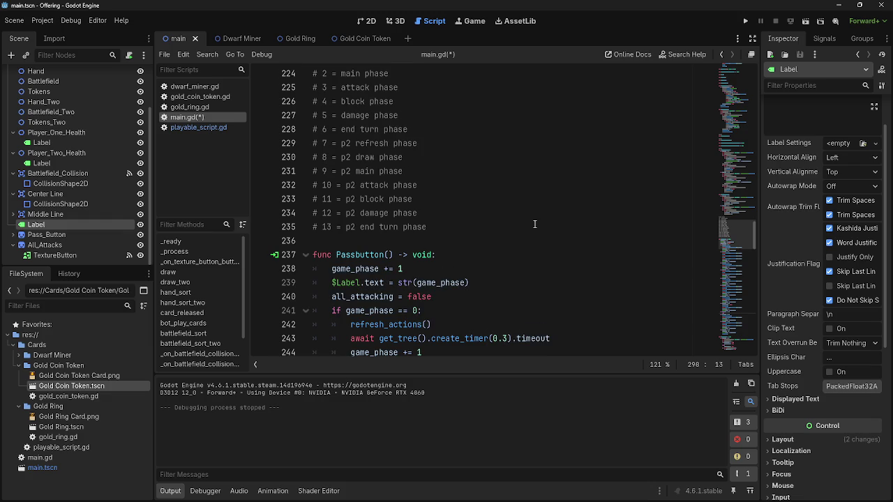
scroll(535, 224, down, 5)
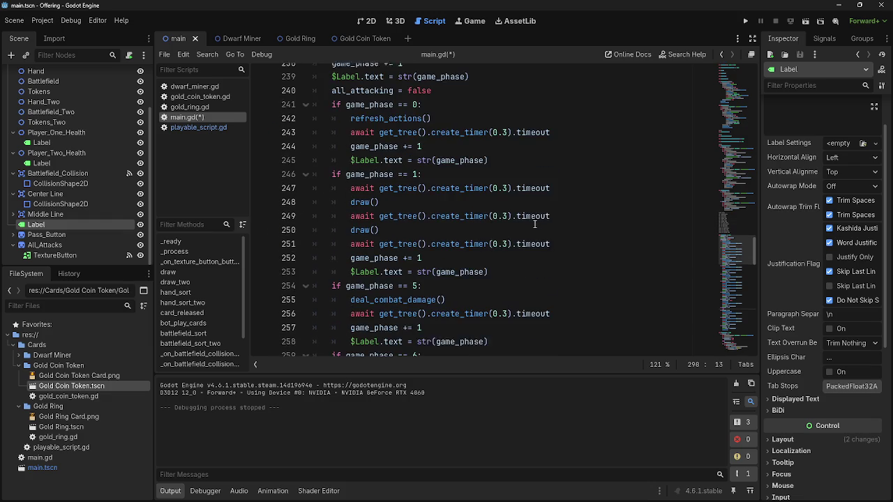
click(521, 268)
key(Return)
key(BackSpace)
text(if game_pa)
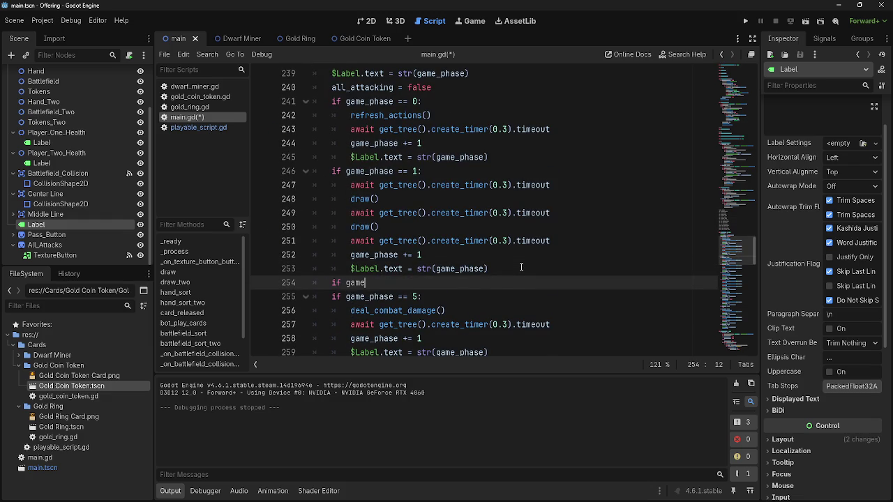
key(Return)
text(== 4)
text(:)
key(Return)
text(pass)
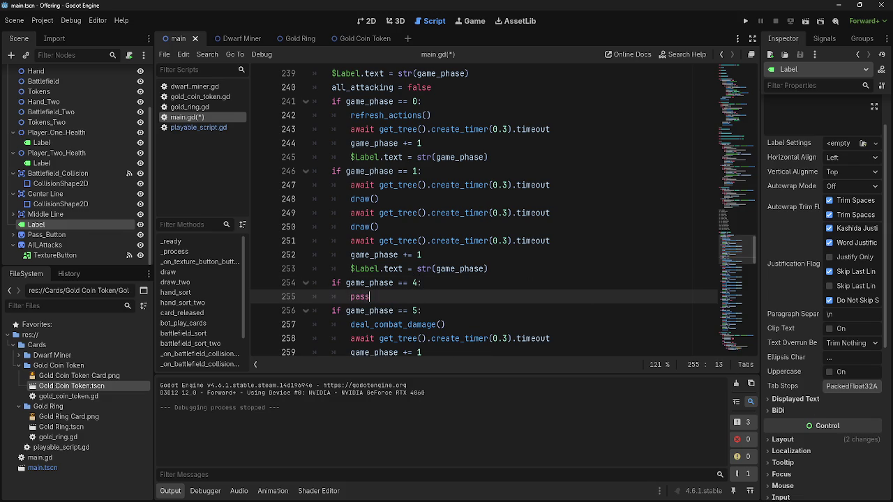
Step: Insert an empty line above pass in the phase 4 branch
click(495, 283)
key(Return)
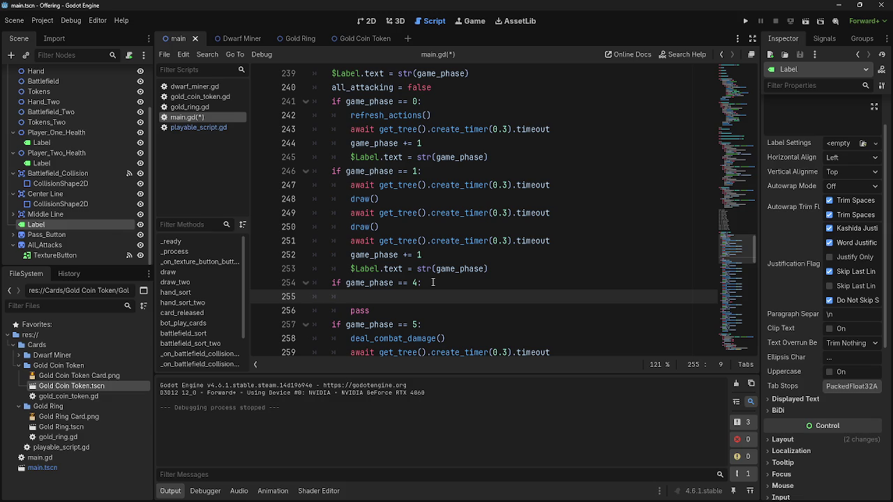
click(432, 282)
click(370, 282)
click(412, 283)
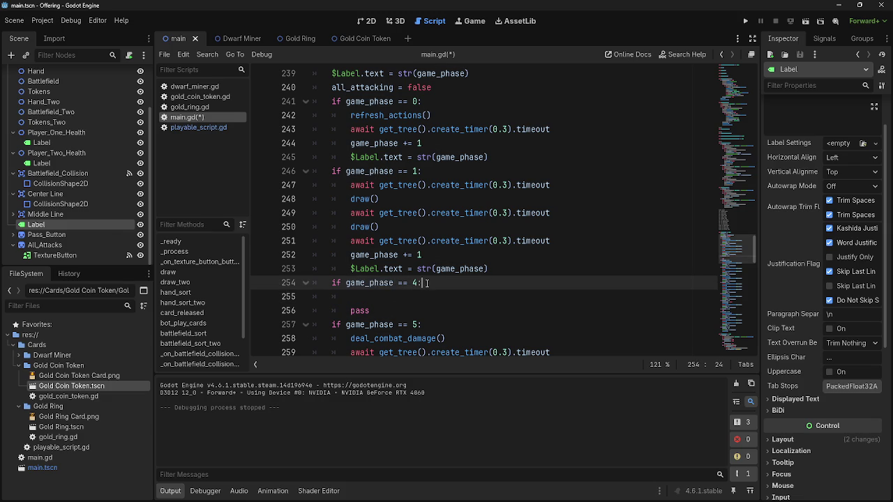
click(379, 282)
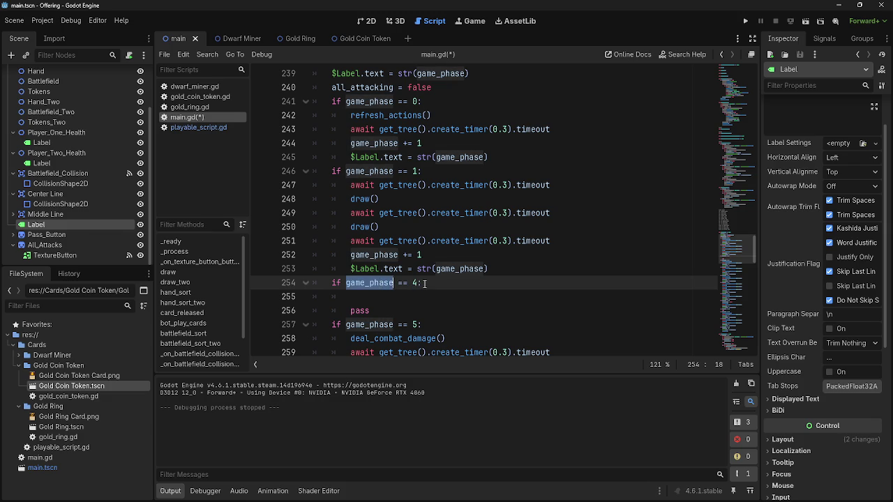
click(443, 301)
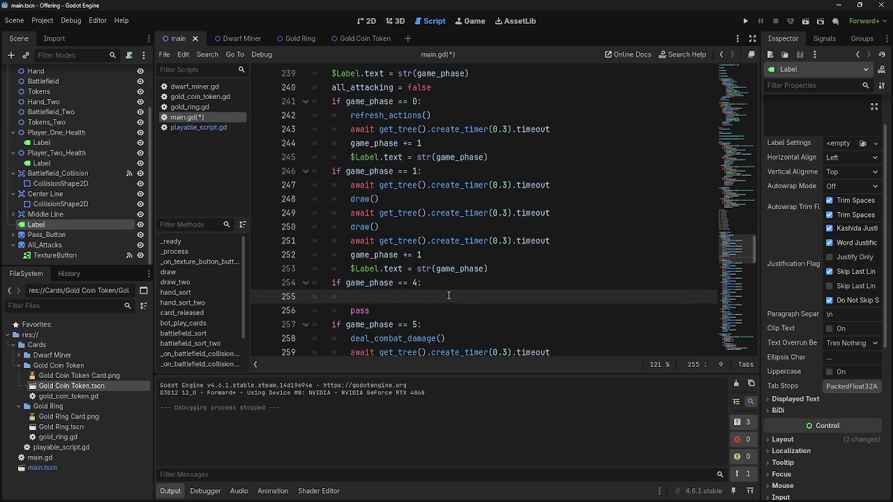
scroll(442, 301, up, 5)
scroll(447, 299, down, 7)
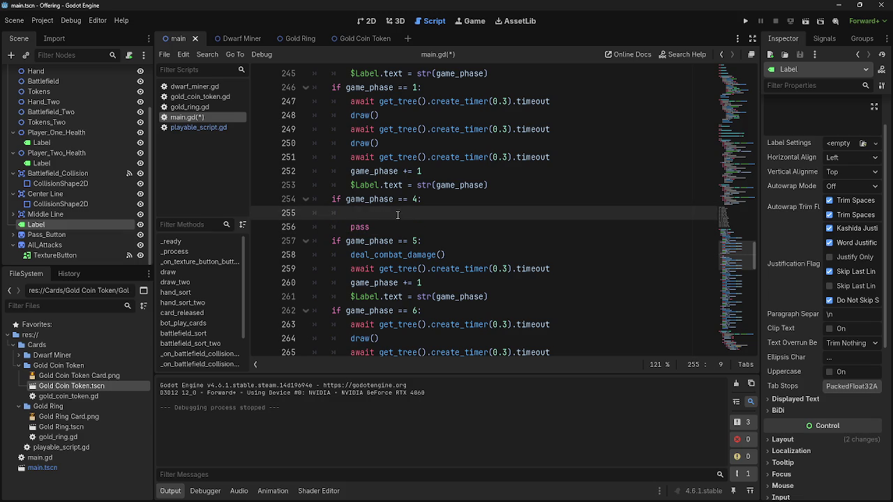
scroll(401, 213, down, 3)
drag(487, 173, 313, 129)
click(509, 171)
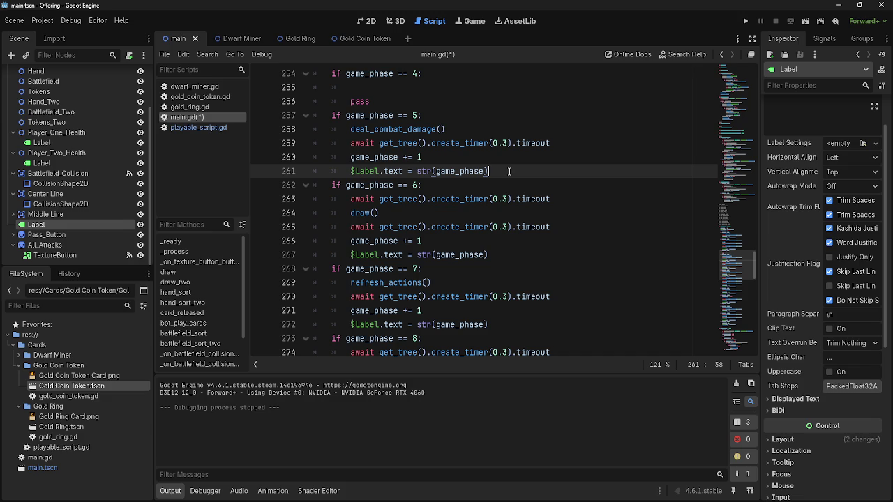
click(464, 87)
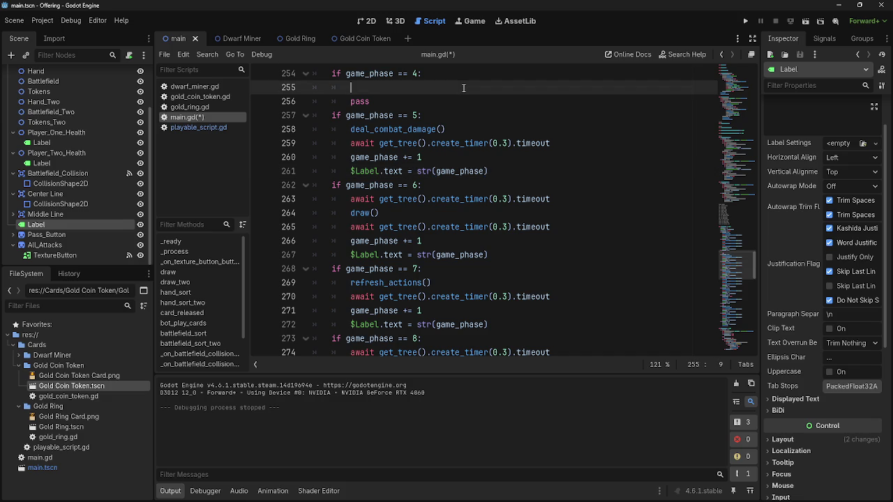
scroll(535, 190, up, 4)
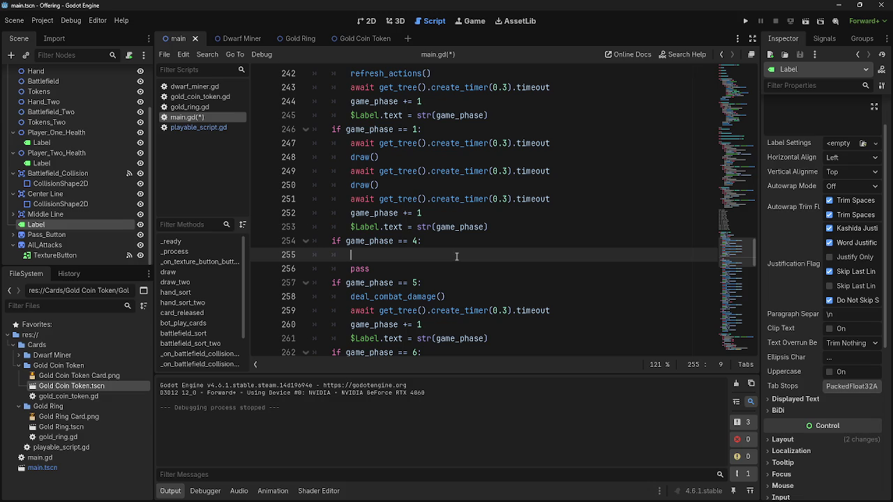
scroll(457, 256, down, 1)
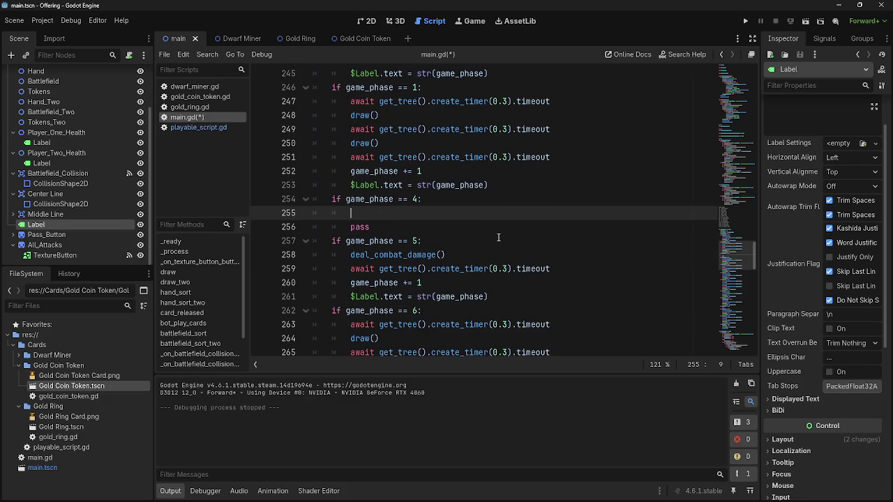
click(446, 222)
click(446, 214)
click(442, 224)
click(442, 214)
click(442, 224)
click(443, 215)
click(447, 224)
click(446, 215)
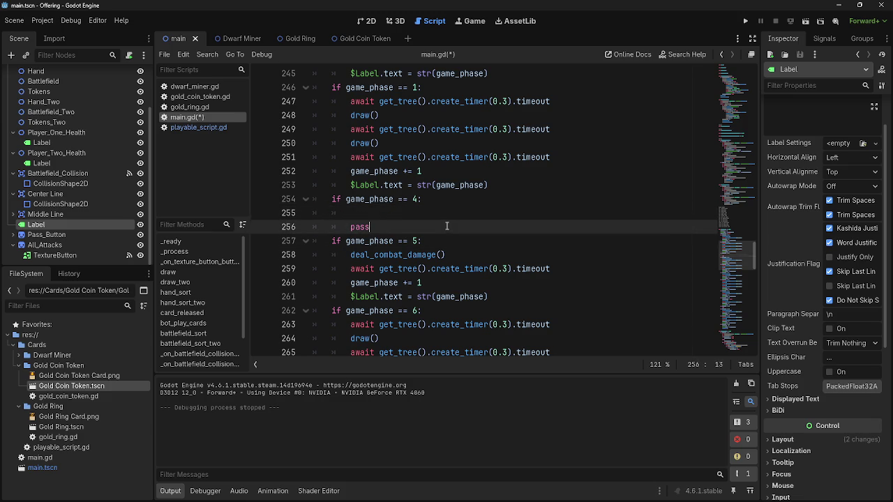
click(446, 228)
click(447, 215)
drag(447, 226, 352, 227)
click(352, 228)
key(BackSpace)
key(BackSpace)
key(BackSpace)
scroll(485, 257, down, 8)
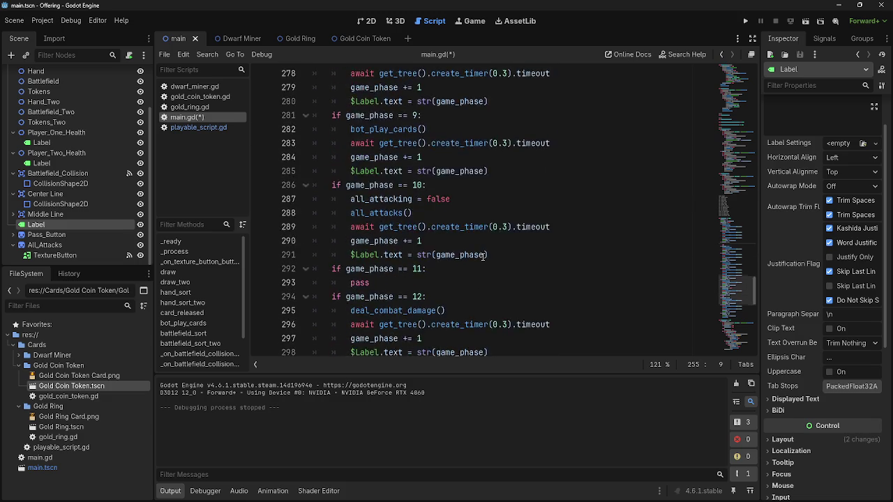
scroll(485, 257, down, 2)
scroll(482, 257, up, 15)
key(Return)
key(Up)
key(Tab)
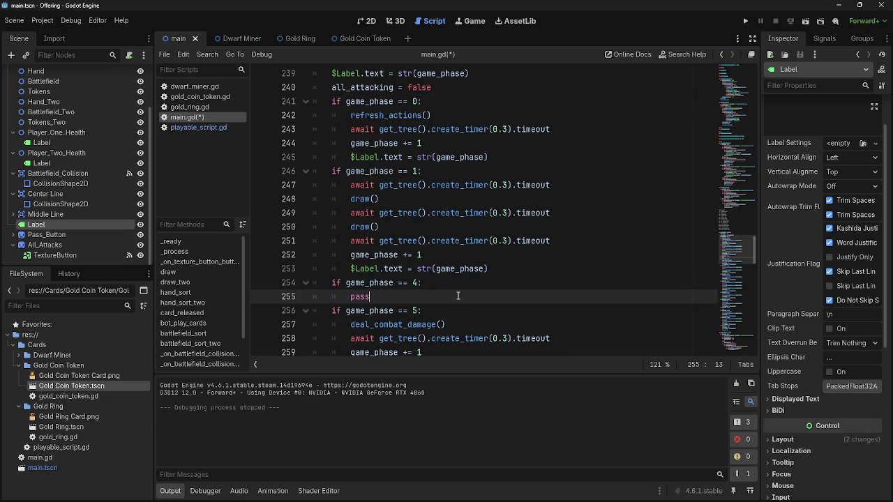
scroll(460, 289, down, 8)
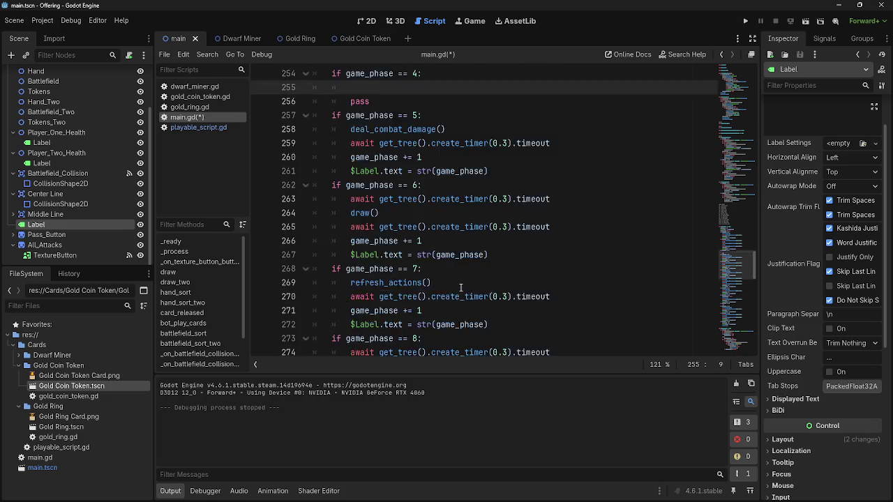
scroll(464, 275, up, 8)
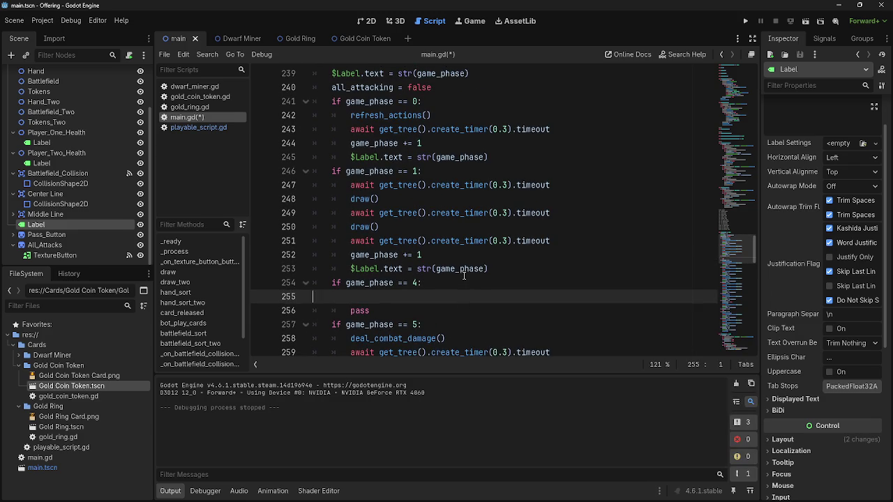
key(BackSpace)
key(BackSpace)
key(BackSpace)
click(195, 127)
Step: Insert an outdented empty line after the fix_position() attack-toggle code
scroll(416, 230, up, 10)
scroll(416, 230, up, 5)
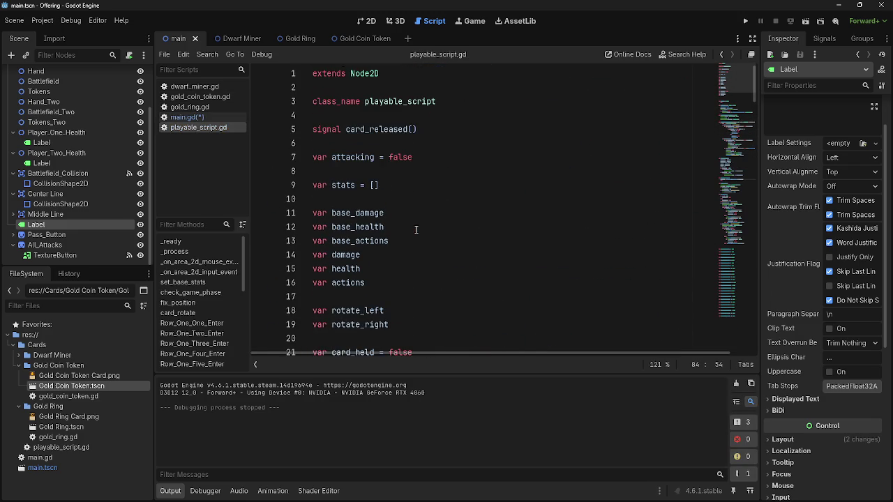
scroll(417, 229, down, 9)
scroll(418, 229, down, 5)
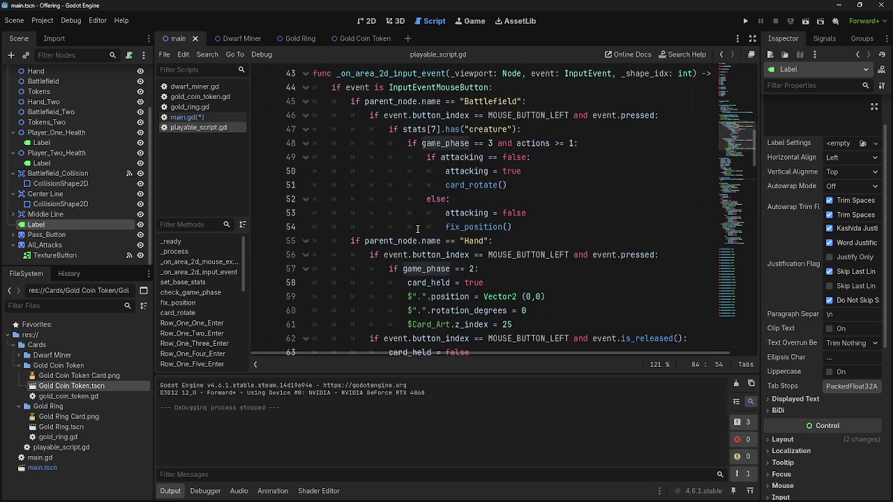
scroll(419, 230, up, 1)
click(601, 186)
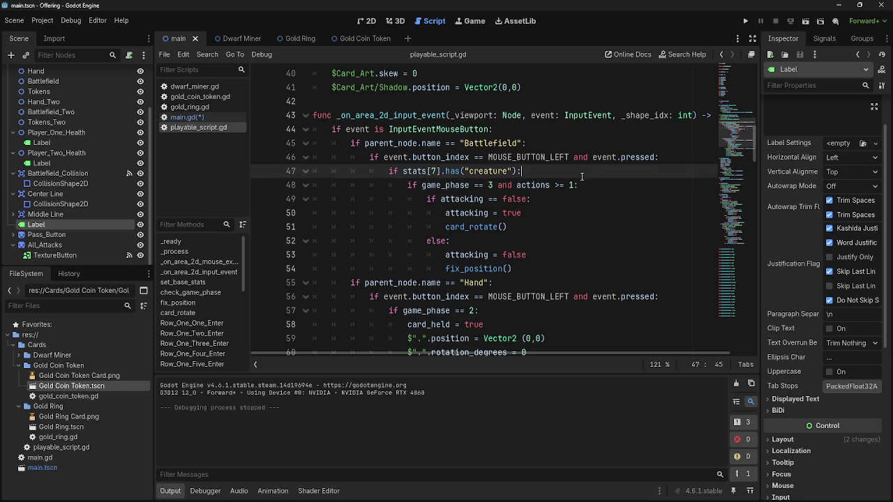
click(573, 270)
key(Return)
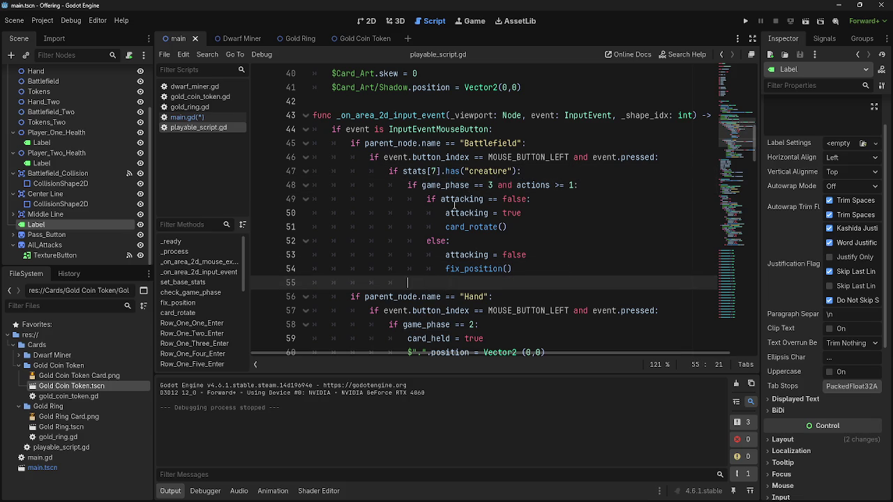
key(BackSpace)
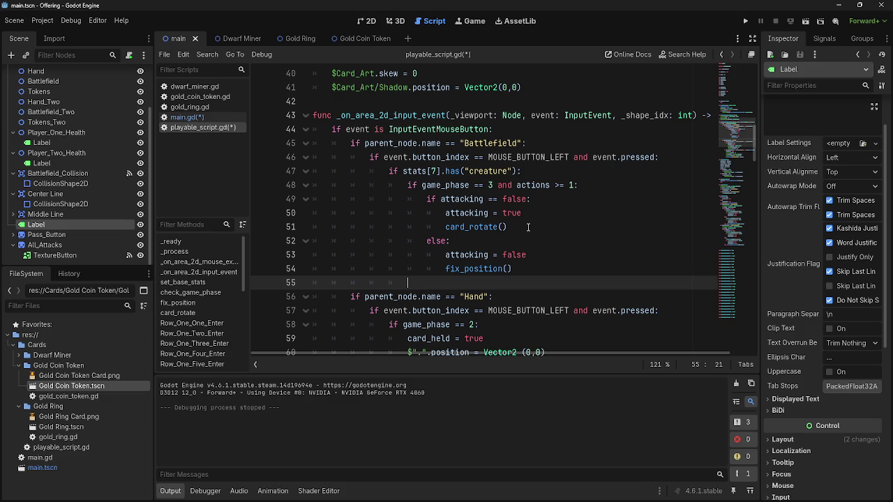
Step: Select the 'game_phase == 3 and actions' condition on line 48
mouse_move(589, 185)
mouse_down()
mouse_move(410, 185)
mouse_move(579, 185)
mouse_move(501, 185)
mouse_up()
key(ctrl+c)
click(411, 184)
click(411, 281)
click(579, 185)
drag(427, 185, 408, 185)
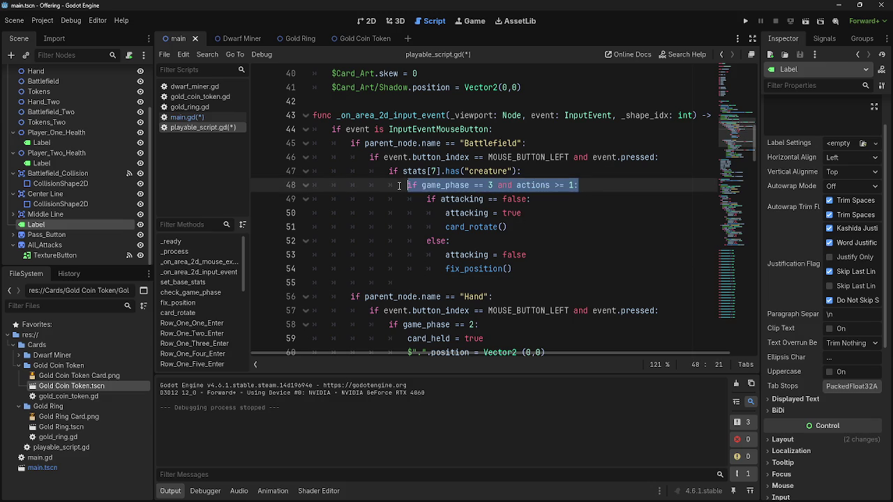
Step: Paste the line 48 condition onto line 55 and change its phase 3 to 4
click(478, 287)
key(ctrl+v)
double_click(492, 283)
text(4)
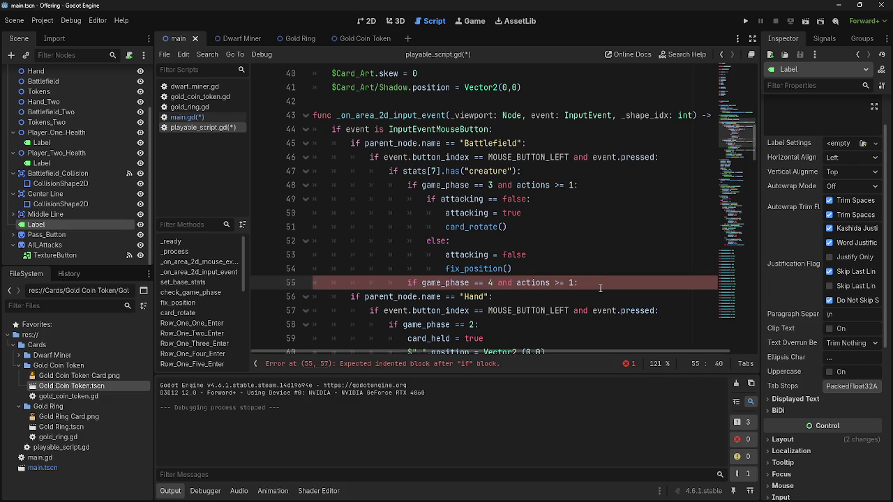
scroll(586, 286, down, 1)
scroll(583, 288, up, 1)
click(573, 282)
key(shift+Left)
Step: Give the phase-4 check an indented pass body with an empty line above it
click(580, 285)
key(Return)
text(pass)
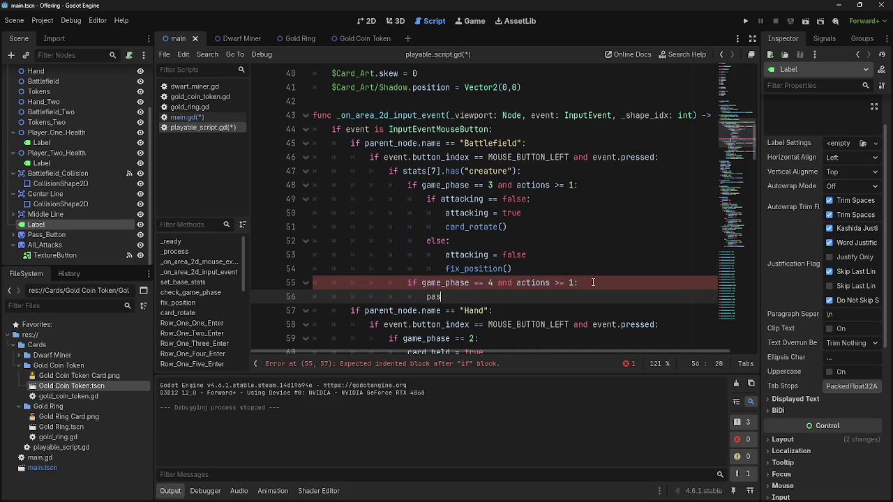
key(ctrl+shift+Return)
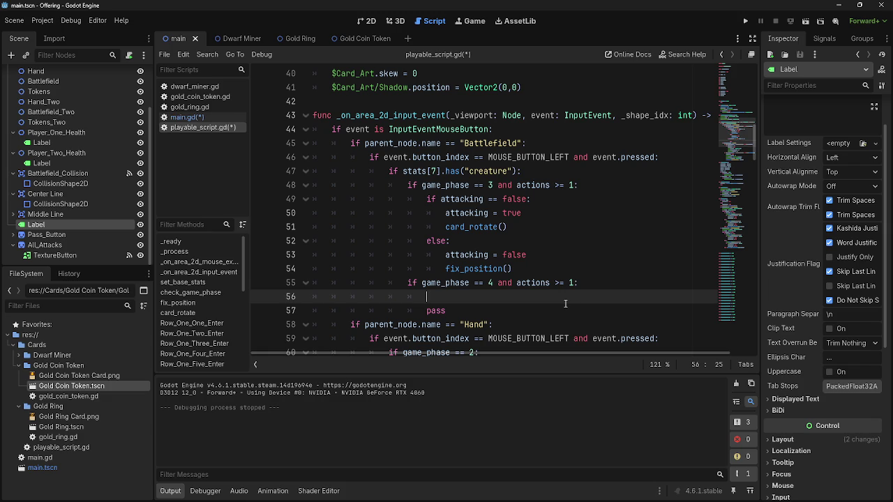
key(Down)
key(Up)
key(Down)
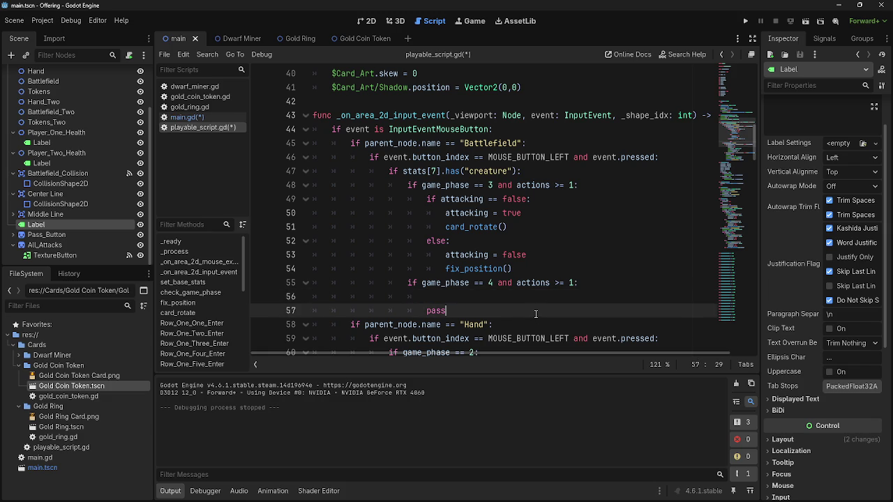
key(Up)
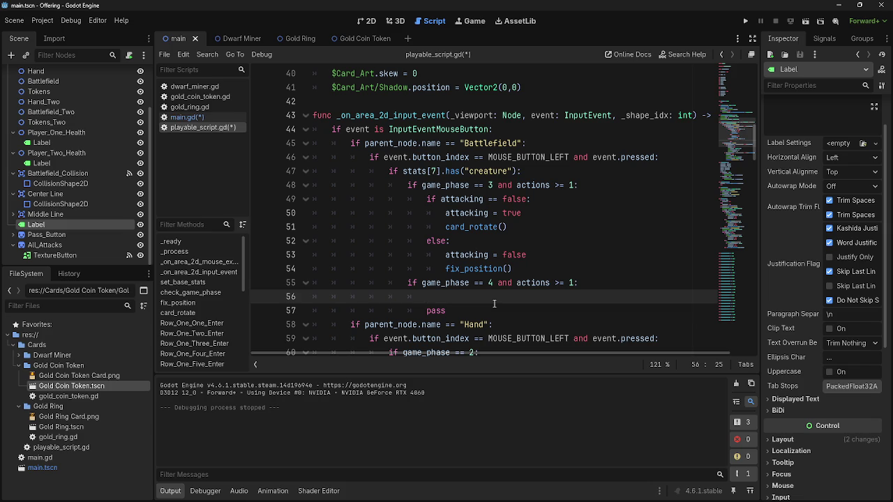
click(493, 238)
click(478, 282)
double_click(434, 241)
double_click(413, 284)
click(448, 293)
scroll(448, 294, down, 3)
scroll(524, 307, up, 3)
scroll(509, 302, up, 1)
scroll(508, 302, down, 2)
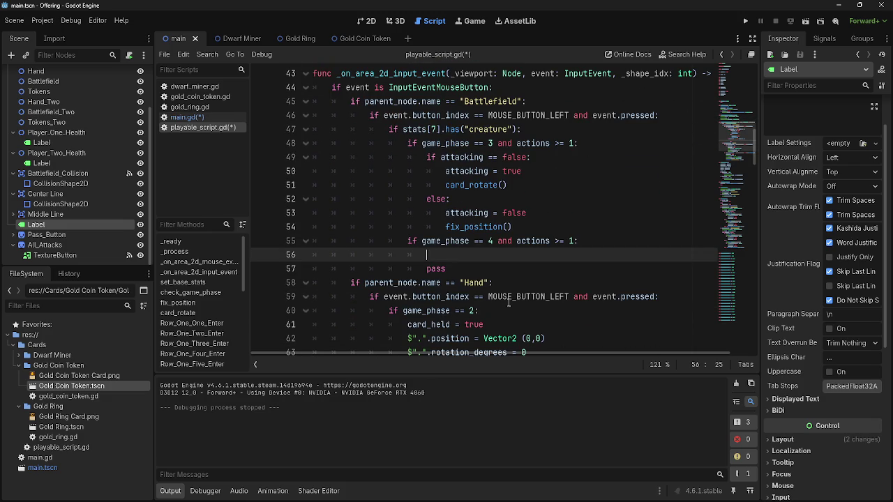
scroll(507, 265, up, 14)
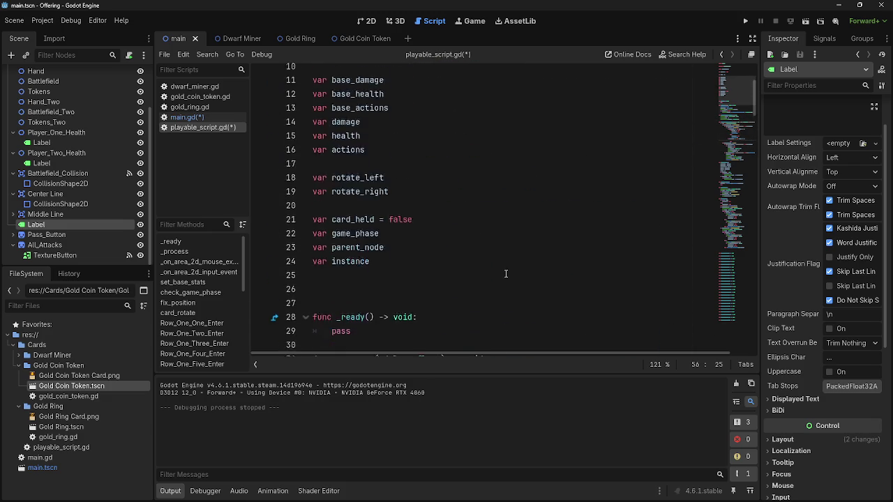
Step: Declare 'var blocking = false' on a new line below the attacking variable
click(455, 161)
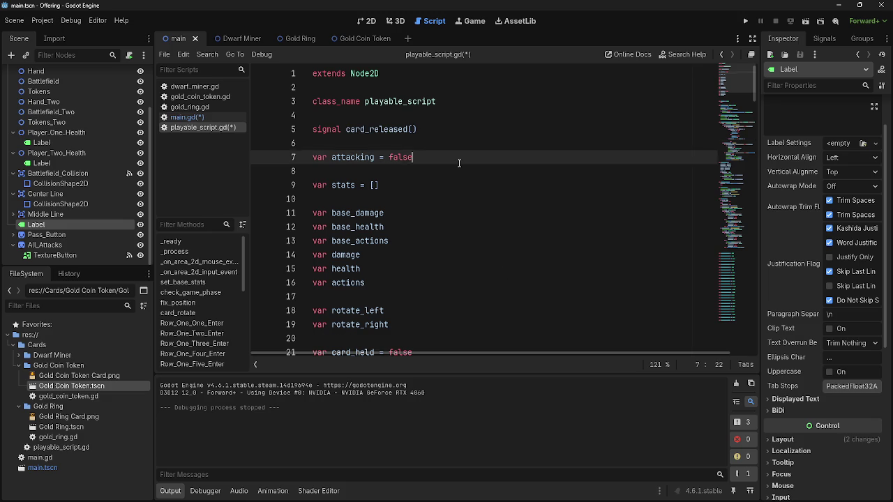
key(Return)
text(a)
key(BackSpace)
text(var )
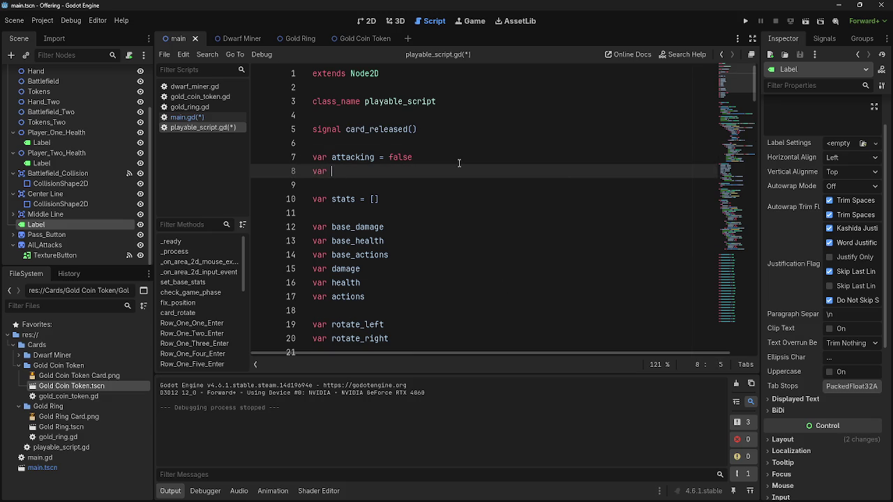
text(blocking = fa)
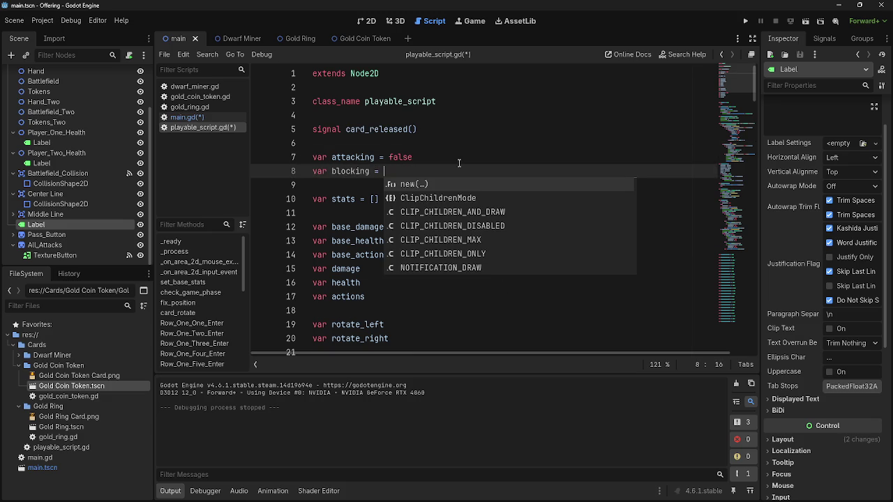
key(Return)
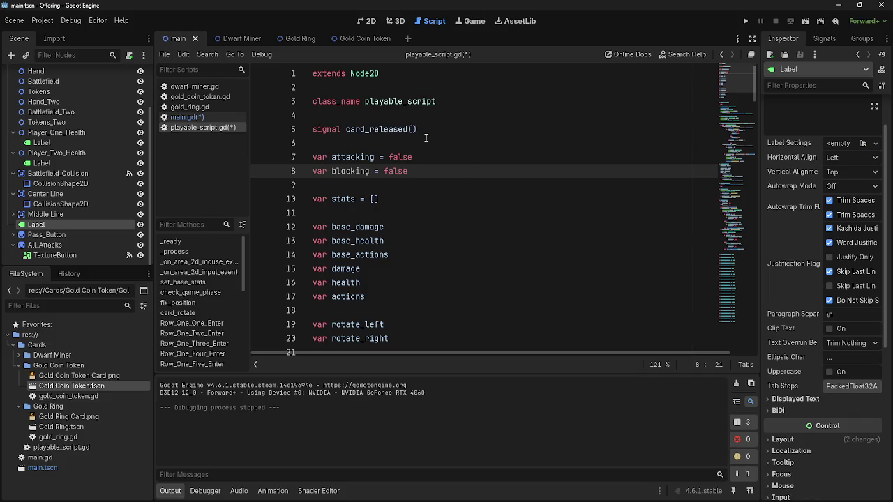
Step: Rename the new variable from blocking to block_selected
click(369, 173)
key(Delete)
key(BackSpace)
text(se)
text(lected)
click(418, 171)
drag(462, 171, 296, 177)
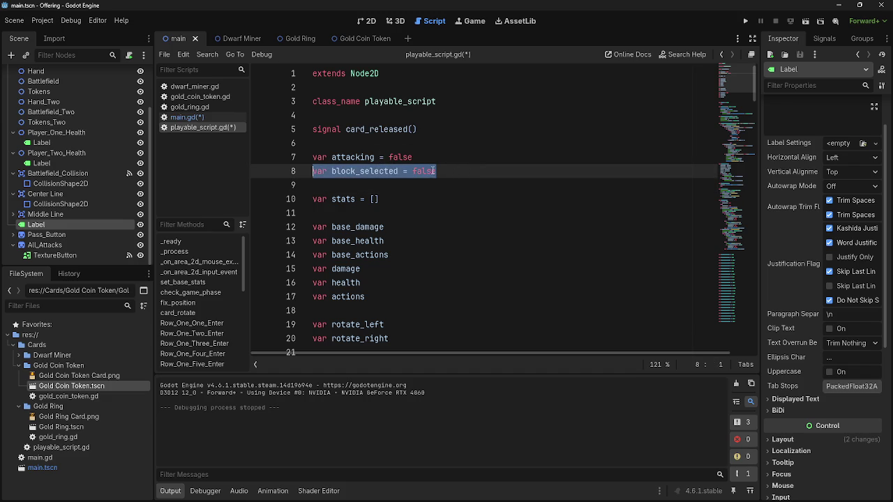
drag(436, 171, 369, 171)
key(shift+Home)
key(End)
key(shift+Home)
key(End)
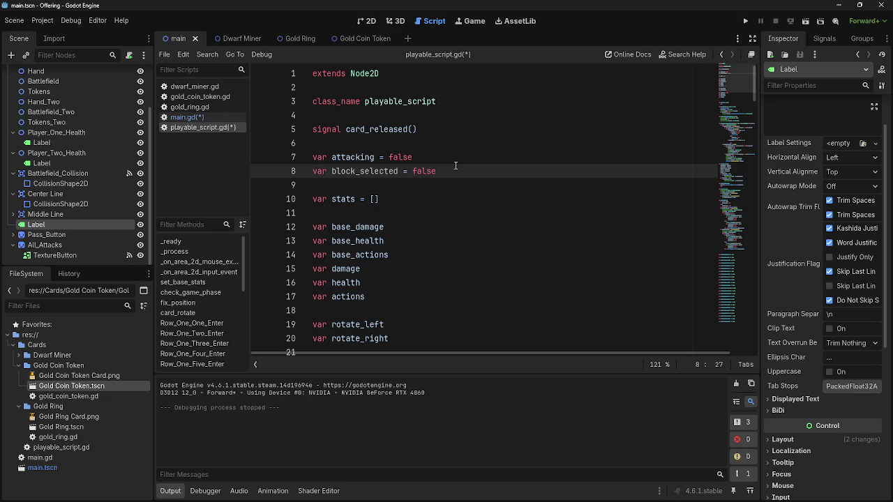
Step: Add an empty line after the block_selected declaration, then remove it again
key(Return)
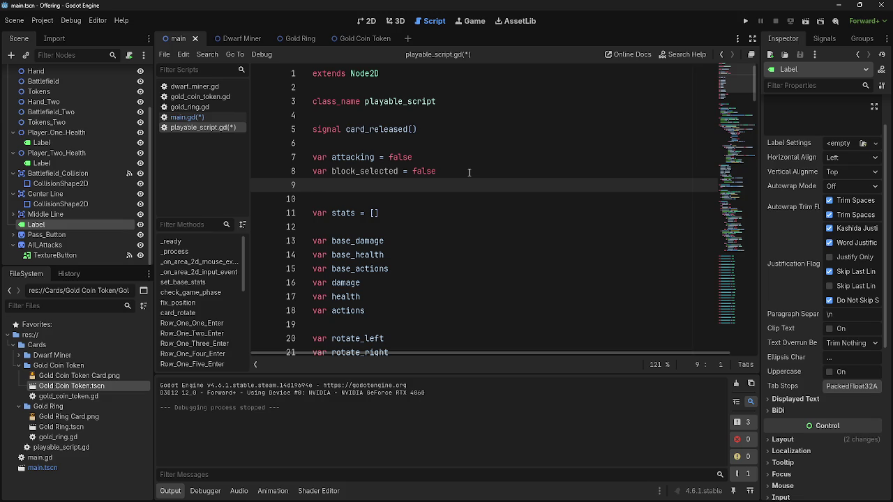
key(BackSpace)
scroll(443, 205, down, 3)
scroll(446, 204, up, 3)
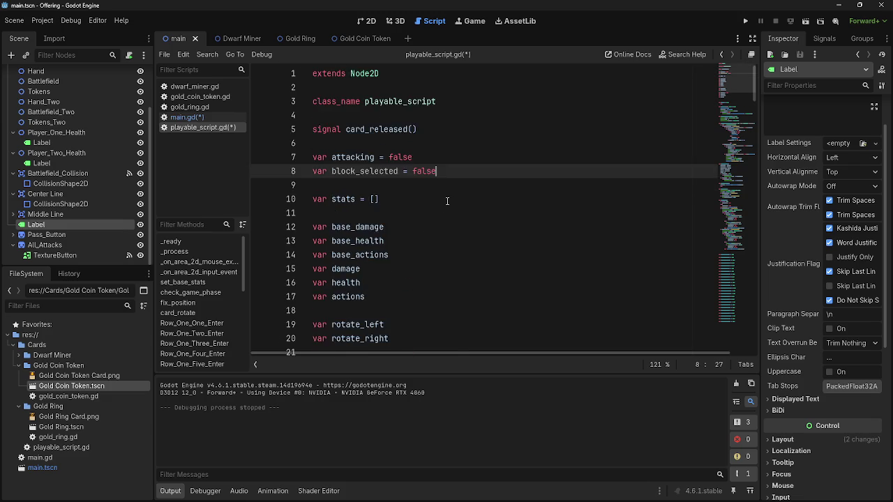
scroll(450, 204, down, 6)
scroll(447, 199, up, 6)
click(194, 87)
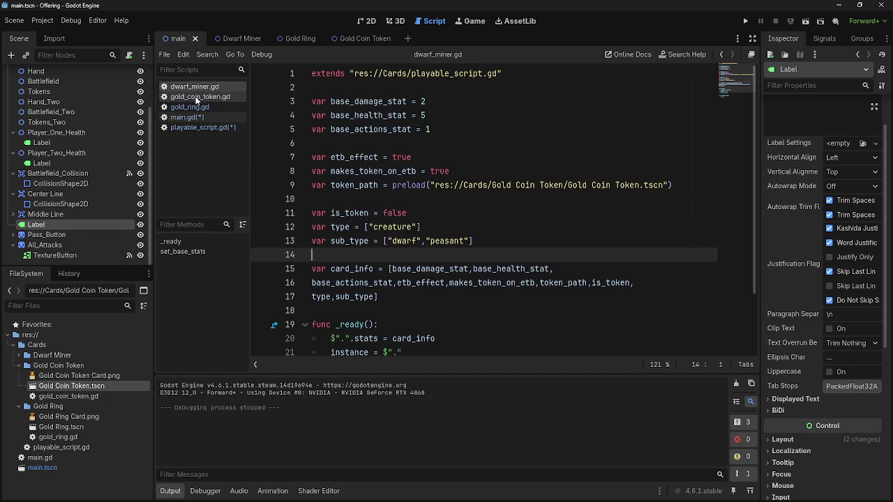
click(196, 97)
click(194, 118)
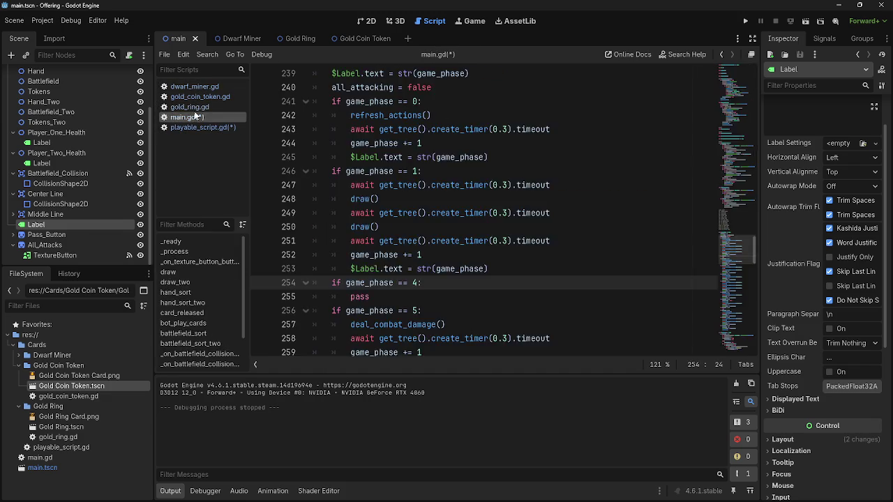
click(199, 96)
click(200, 88)
click(199, 97)
click(199, 118)
click(204, 127)
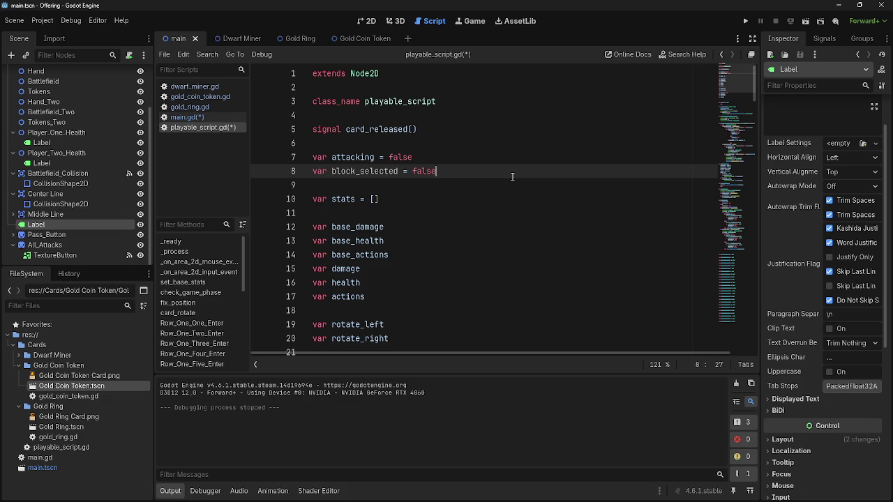
Step: Insert a new empty line 9 directly below the block_selected declaration
key(Return)
text(var)
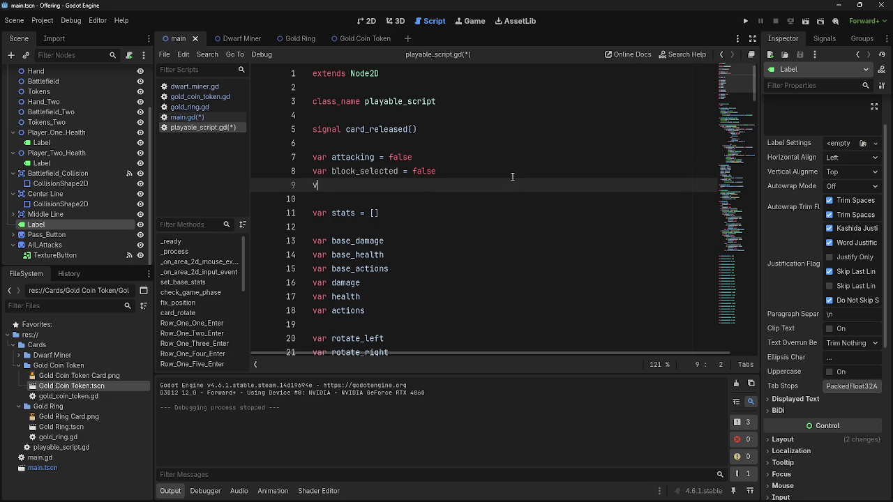
key(BackSpace)
key(BackSpace)
key(BackSpace)
double_click(355, 171)
click(487, 168)
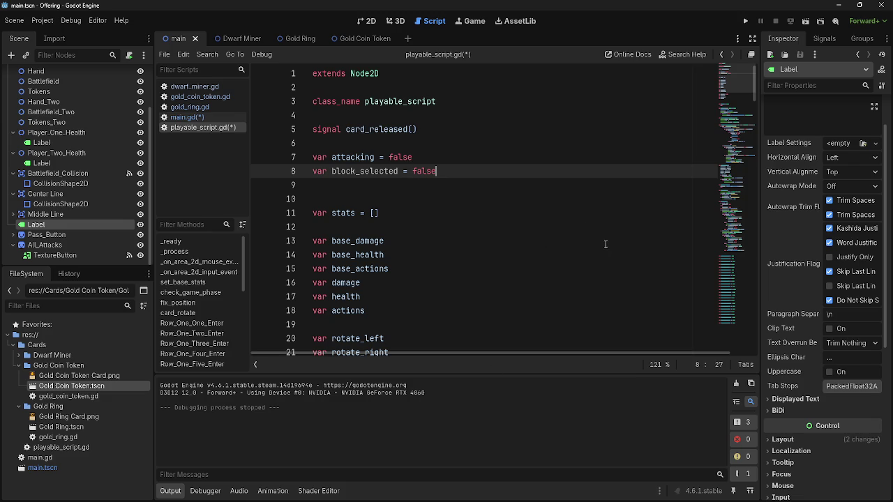
scroll(607, 244, down, 4)
scroll(536, 247, down, 3)
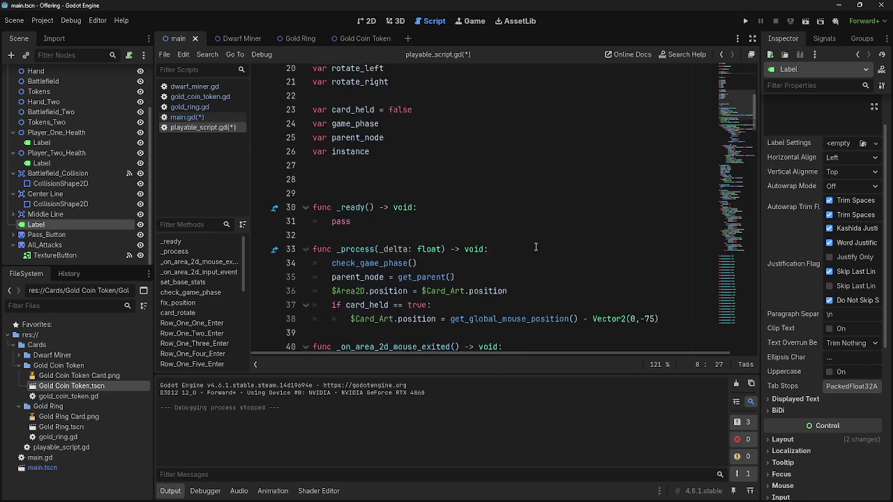
scroll(536, 247, up, 7)
click(461, 190)
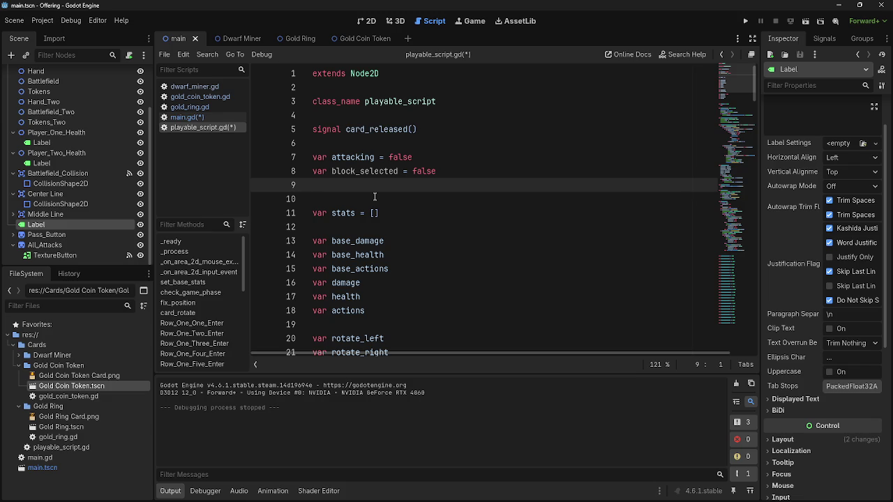
Step: Check the blank lines 9–10 after the declarations, leaving the caret on empty line 9
click(374, 196)
click(377, 185)
click(377, 198)
click(380, 181)
click(379, 199)
click(380, 180)
click(378, 199)
click(382, 178)
click(461, 202)
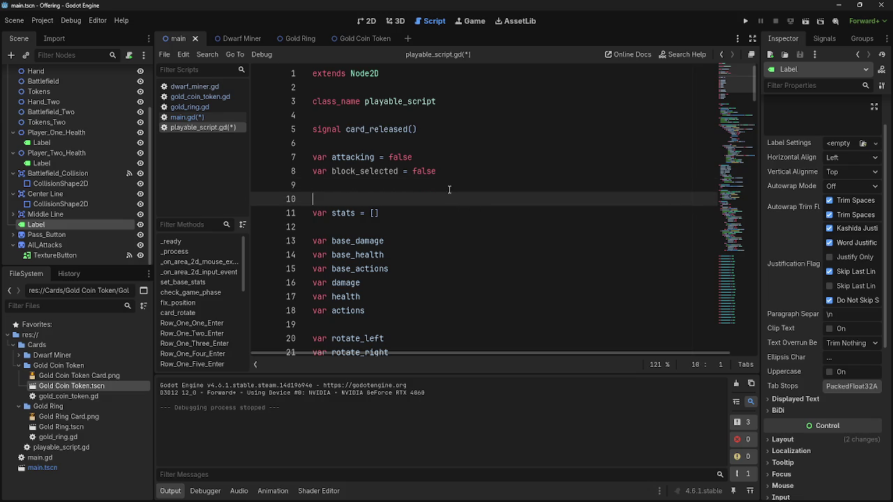
key(Up)
key(Down)
key(Up)
key(Down)
key(Up)
key(Down)
key(Up)
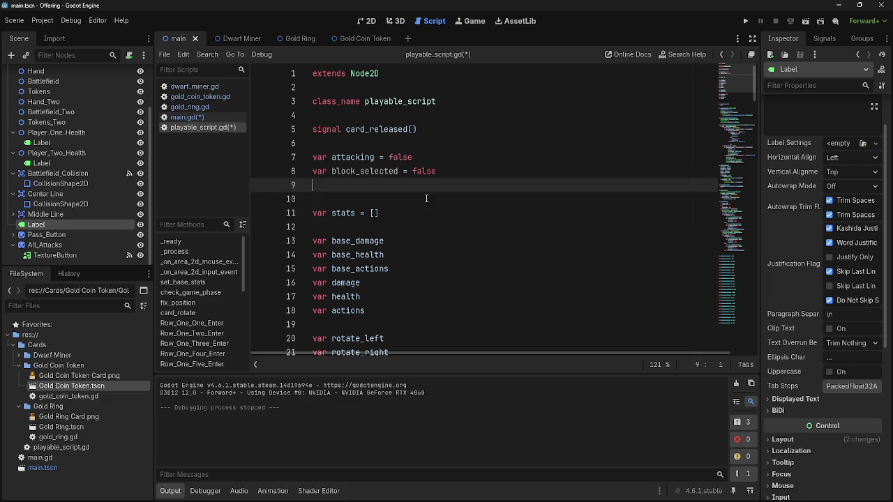
key(Down)
key(Up)
key(Down)
key(Up)
key(Down)
key(Up)
key(Down)
key(Up)
key(Down)
key(Up)
scroll(421, 198, down, 8)
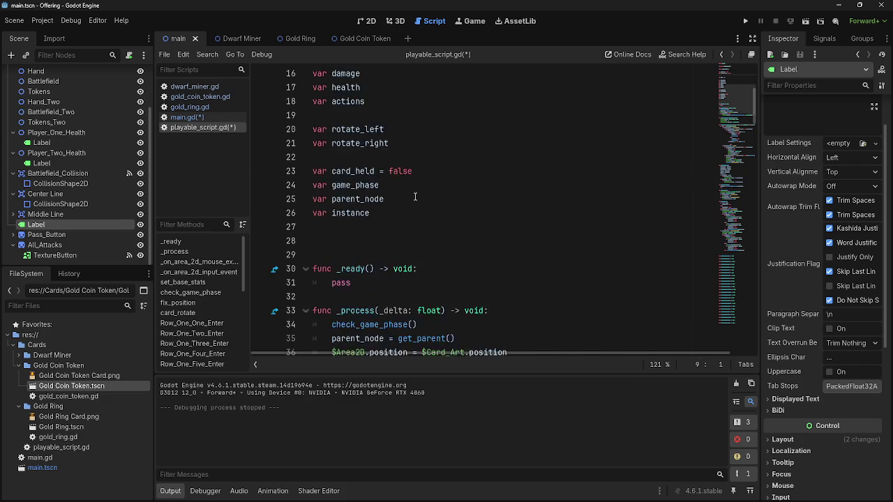
scroll(416, 197, up, 8)
click(418, 200)
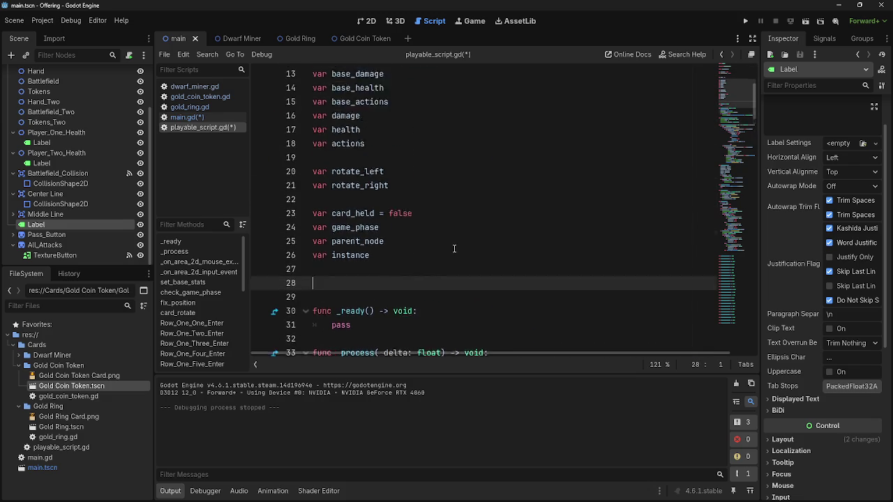
click(412, 182)
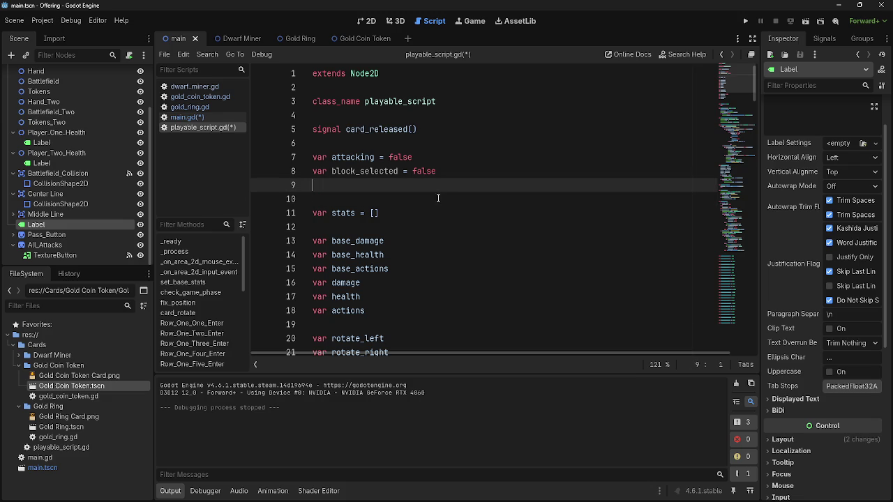
scroll(478, 191, down, 8)
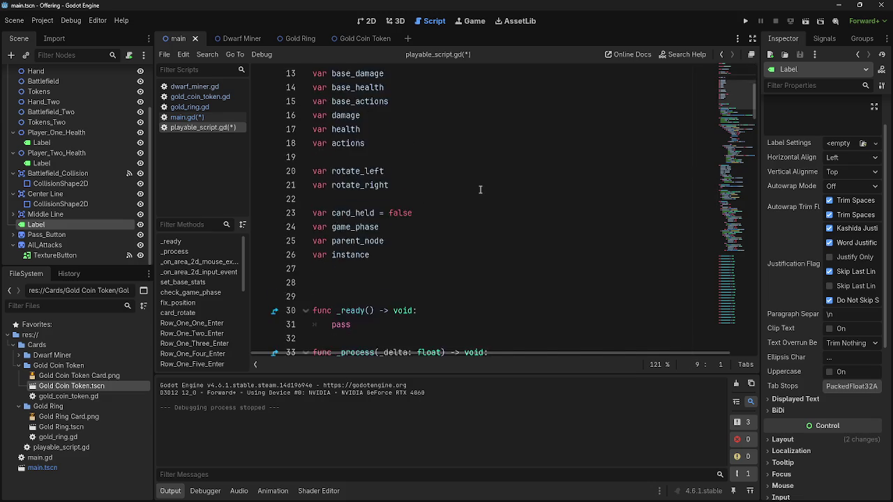
scroll(480, 190, down, 3)
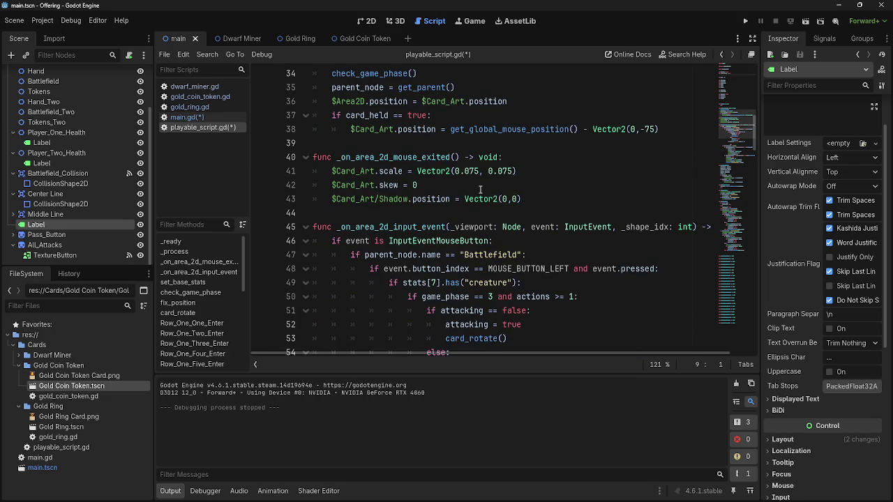
scroll(480, 189, down, 11)
scroll(480, 190, up, 8)
click(474, 279)
scroll(481, 265, up, 6)
scroll(489, 239, down, 8)
scroll(489, 239, down, 16)
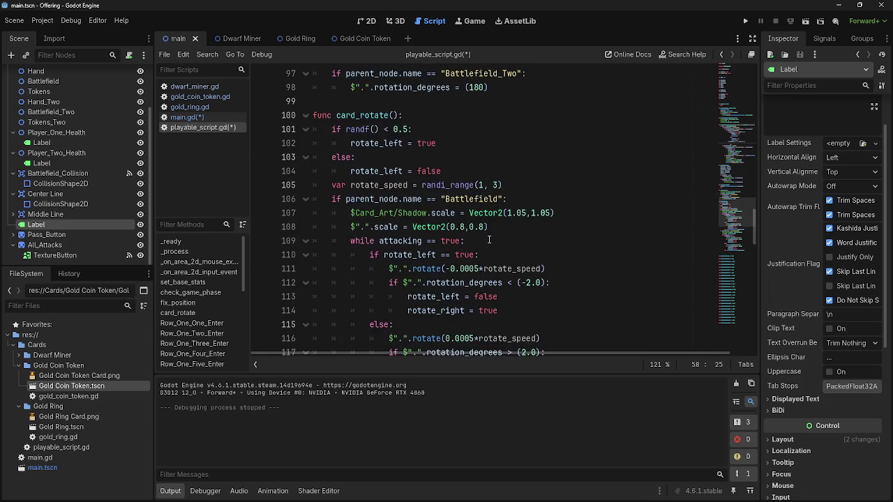
scroll(489, 239, down, 9)
scroll(489, 240, up, 20)
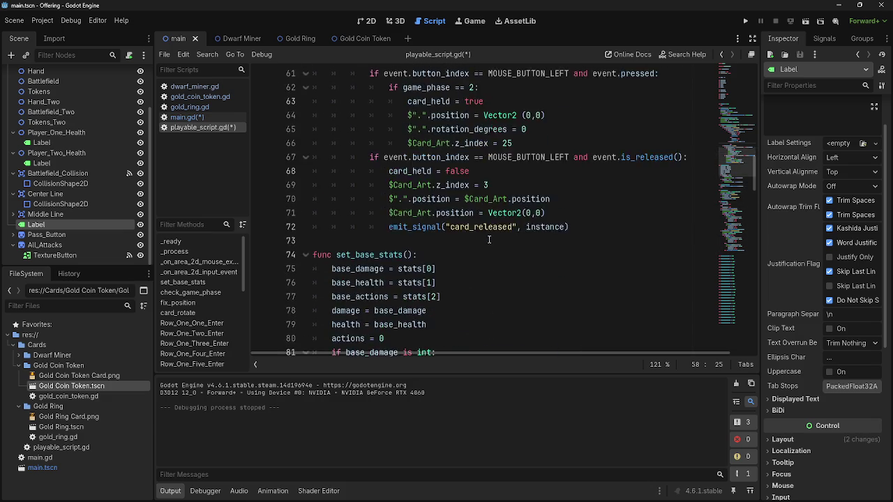
scroll(489, 240, up, 12)
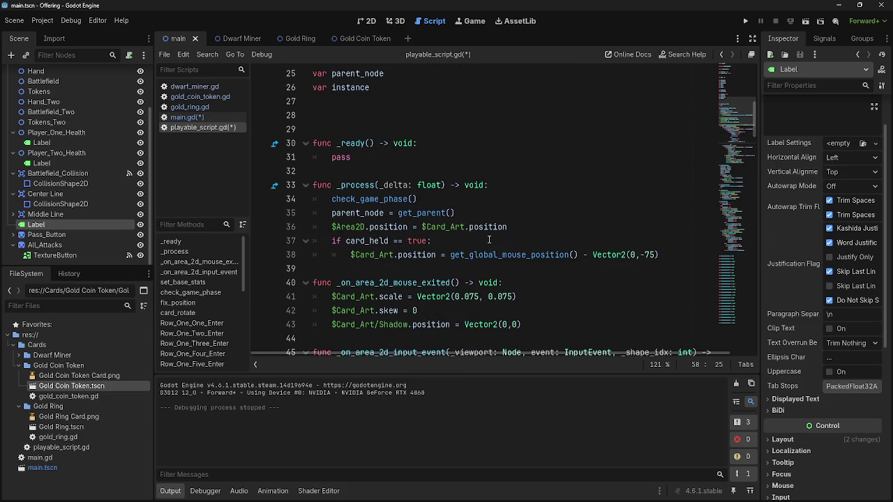
scroll(489, 239, up, 6)
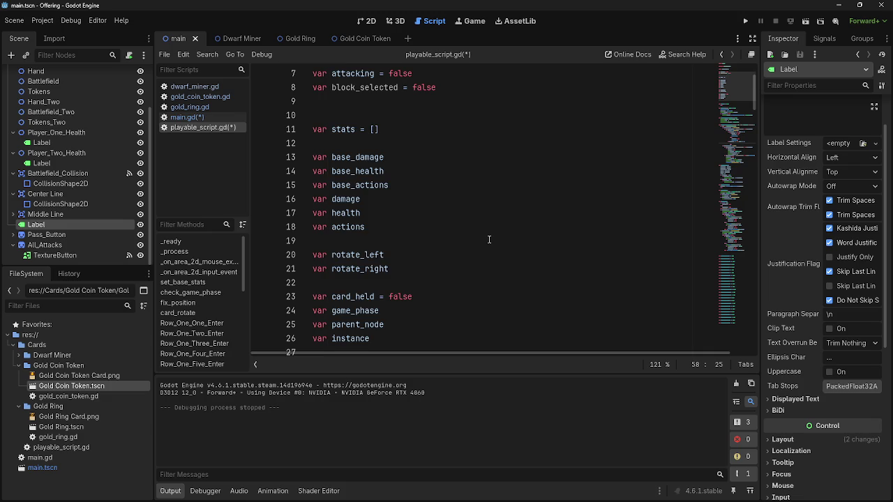
scroll(489, 239, up, 2)
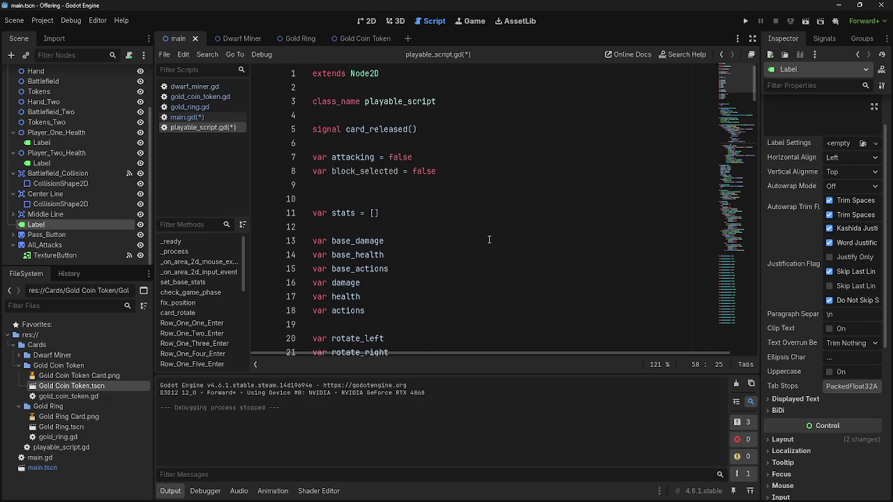
scroll(489, 240, down, 3)
scroll(489, 240, up, 3)
click(437, 203)
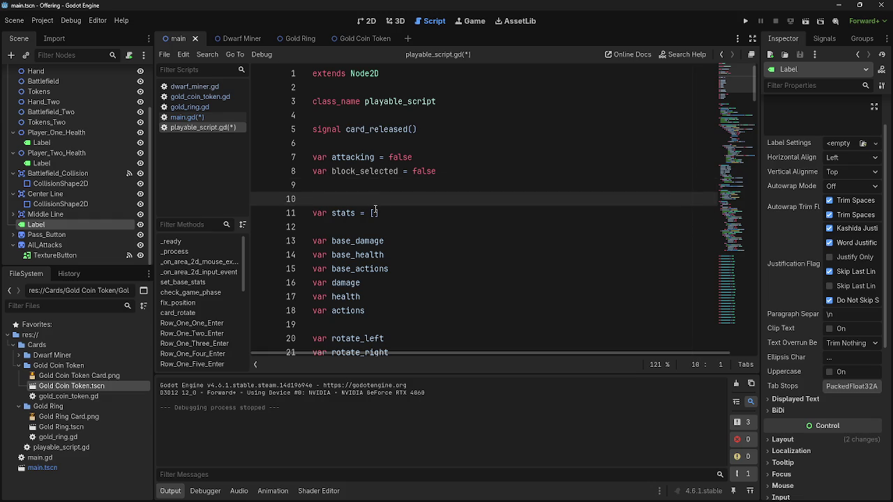
scroll(459, 246, down, 2)
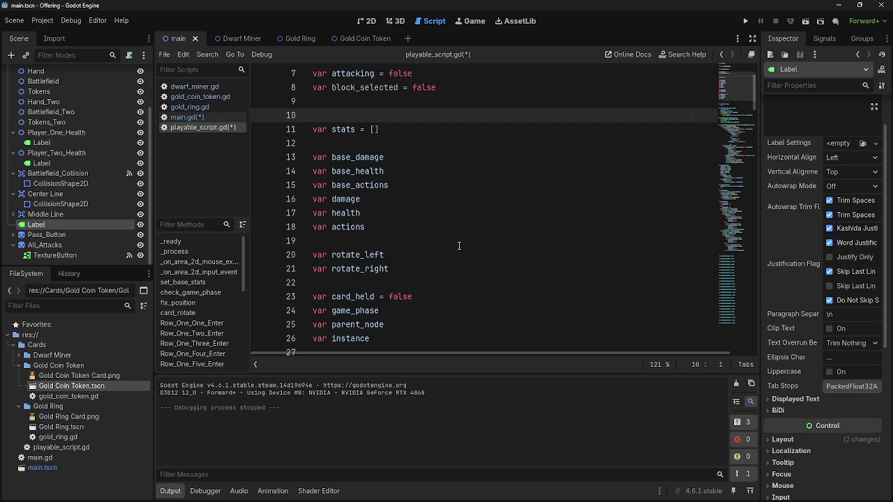
click(391, 111)
click(397, 103)
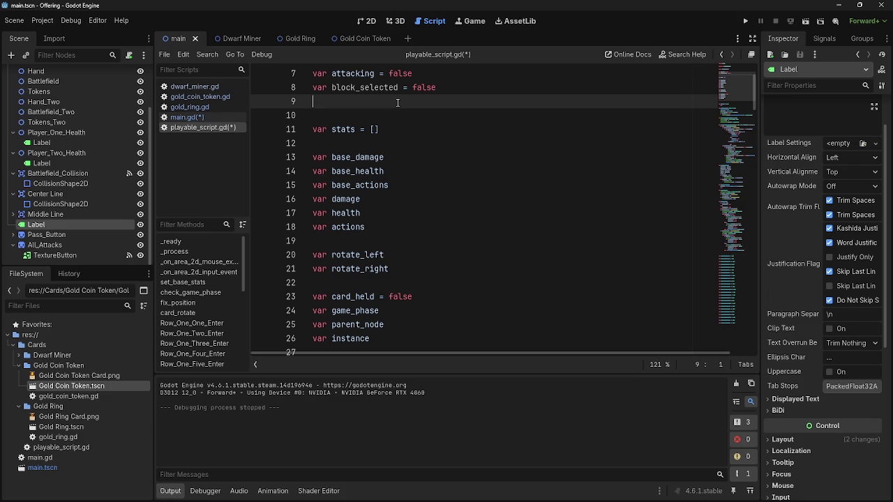
click(394, 111)
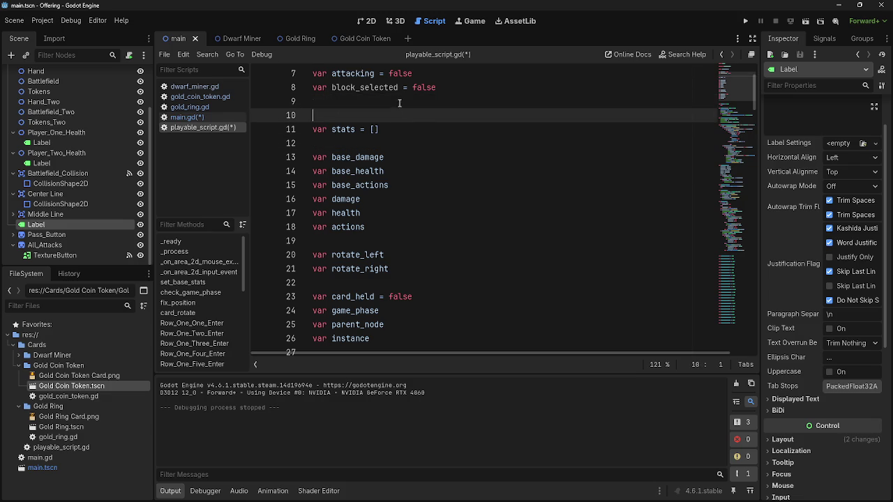
click(395, 145)
click(394, 119)
click(370, 124)
key(Up)
key(Up)
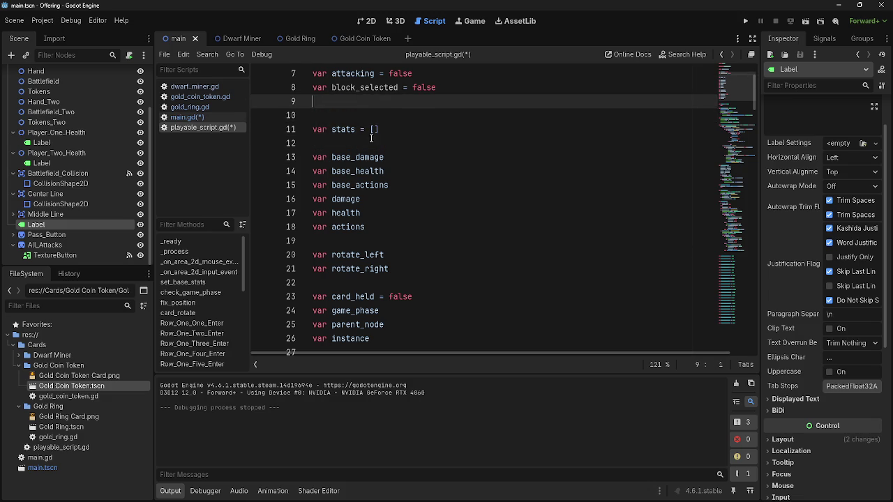
scroll(434, 187, up, 2)
scroll(434, 188, down, 2)
scroll(434, 188, up, 2)
click(203, 117)
click(209, 128)
scroll(418, 205, down, 2)
scroll(417, 204, down, 15)
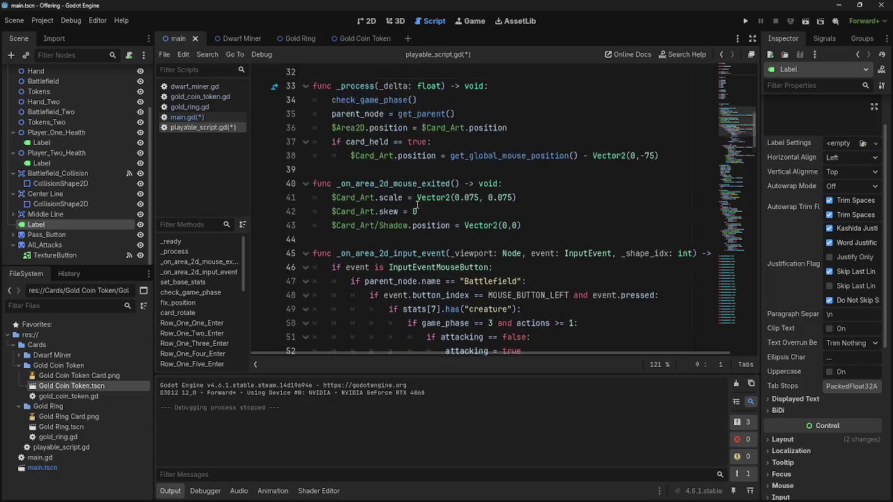
scroll(512, 201, up, 2)
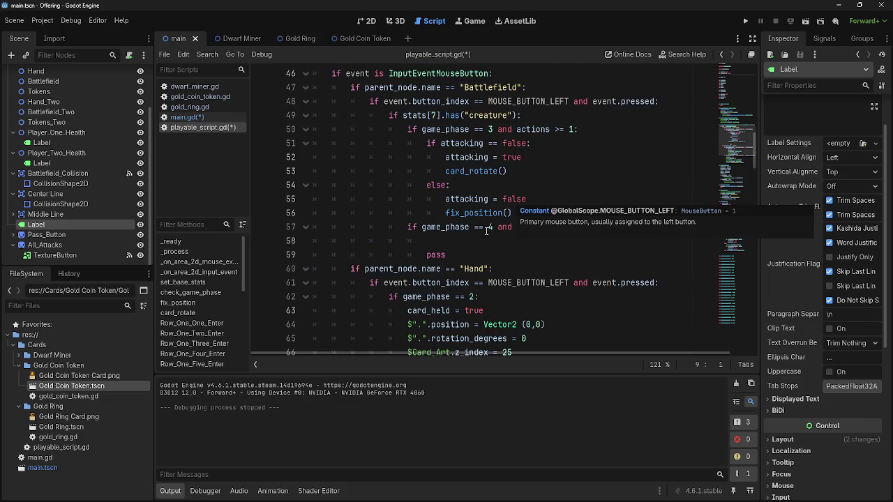
scroll(487, 229, up, 8)
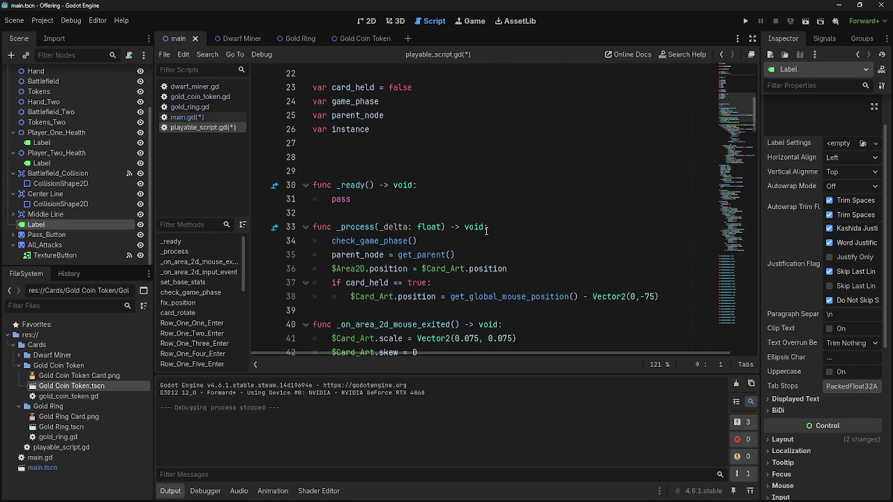
scroll(487, 230, up, 1)
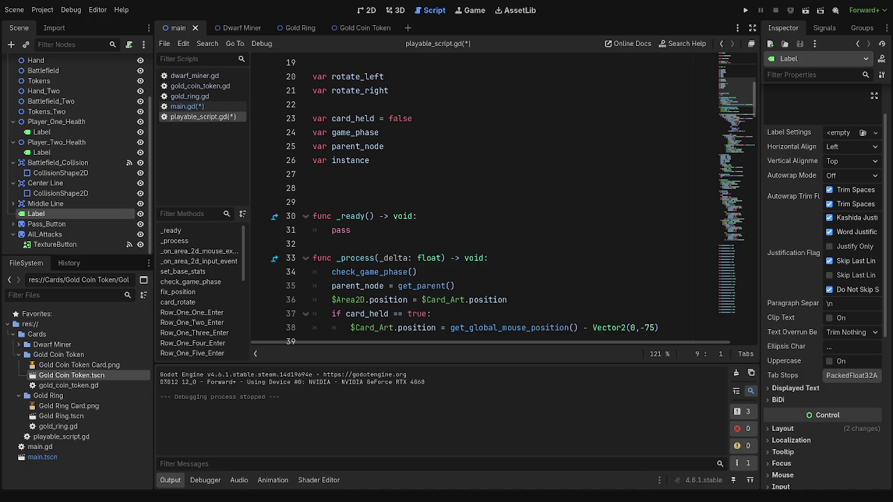
click(312, 188)
scroll(503, 199, up, 3)
scroll(502, 199, down, 3)
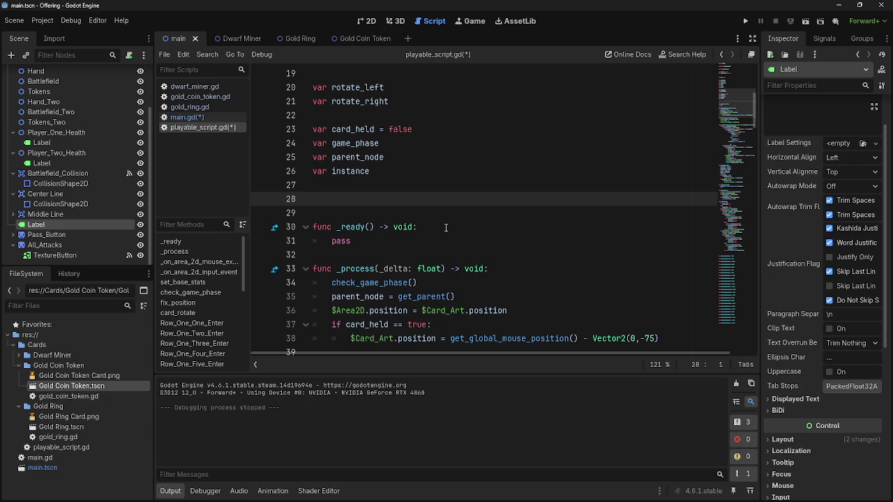
scroll(445, 230, down, 5)
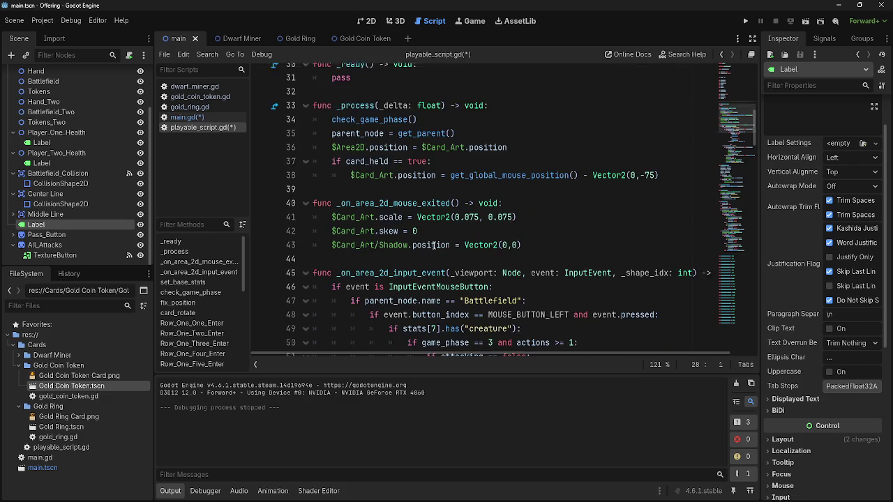
click(401, 150)
scroll(401, 150, up, 2)
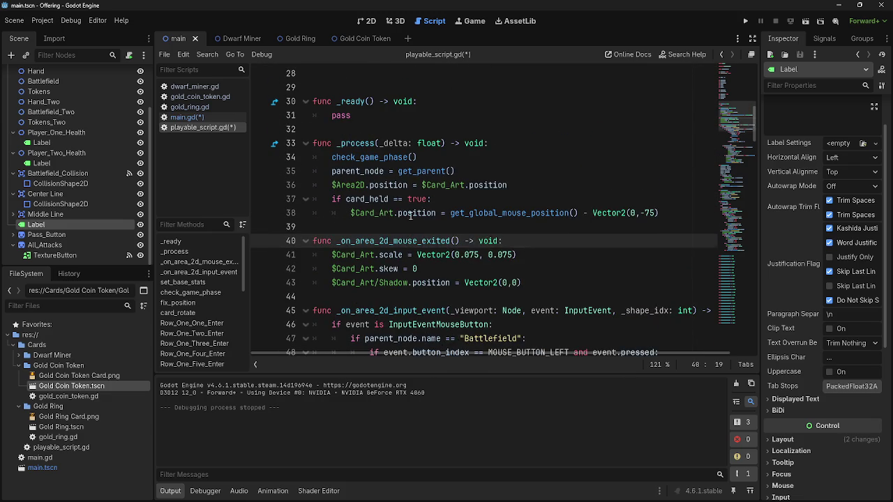
scroll(478, 302, down, 4)
scroll(478, 302, down, 5)
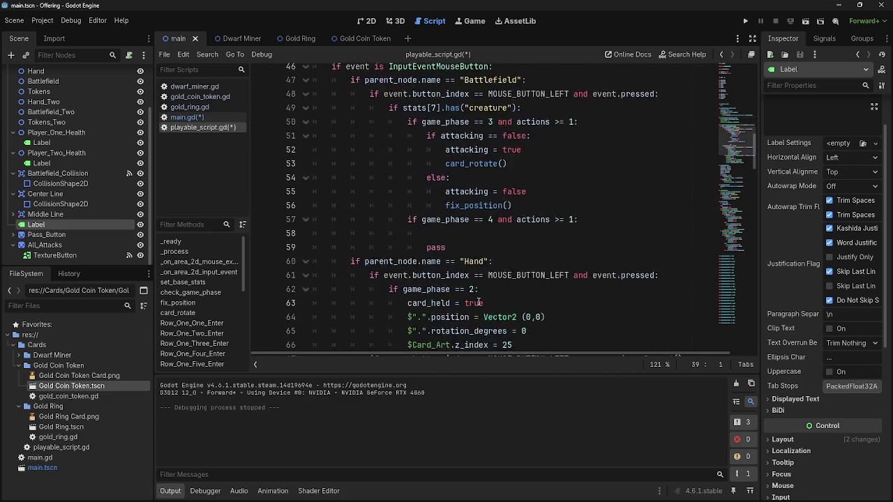
scroll(481, 241, up, 2)
click(480, 241)
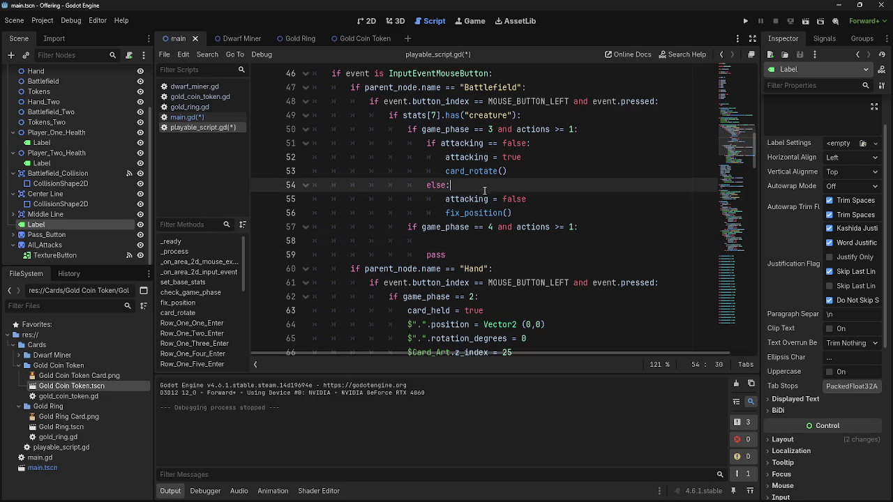
scroll(467, 241, up, 2)
mouse_move(464, 311)
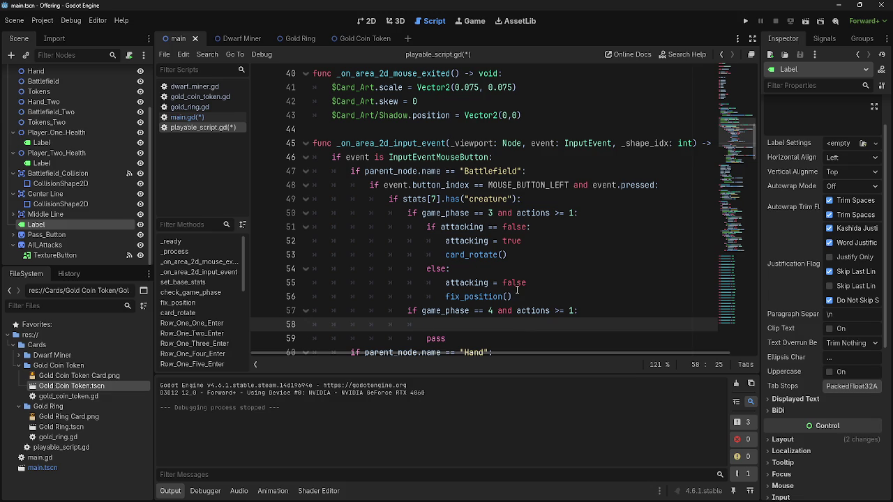
click(502, 269)
Step: Copy the block_selected declaration from line 8 and paste it into empty line 58
key(shift+Home)
key(End)
scroll(499, 335, down, 1)
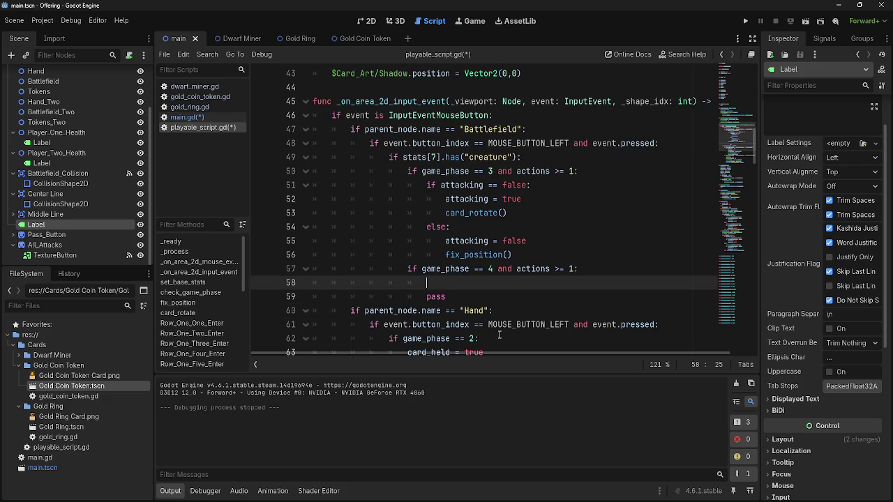
scroll(500, 335, down, 6)
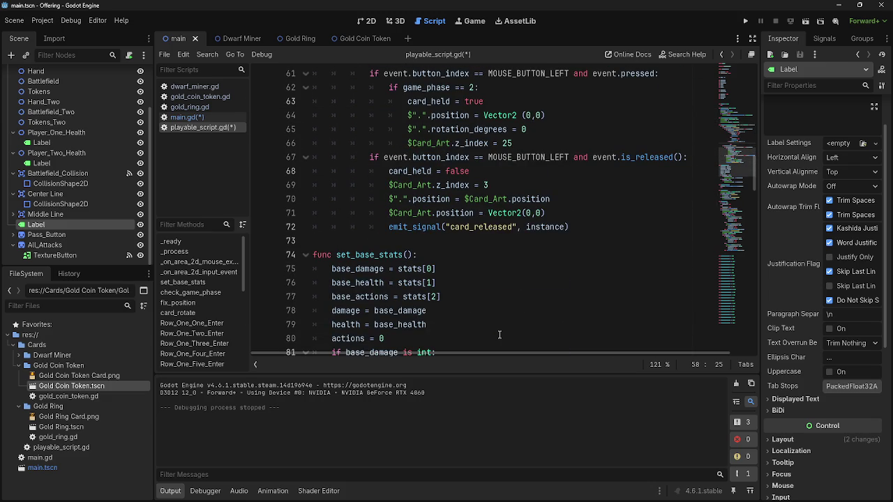
scroll(499, 335, down, 6)
scroll(500, 335, up, 4)
scroll(500, 335, up, 9)
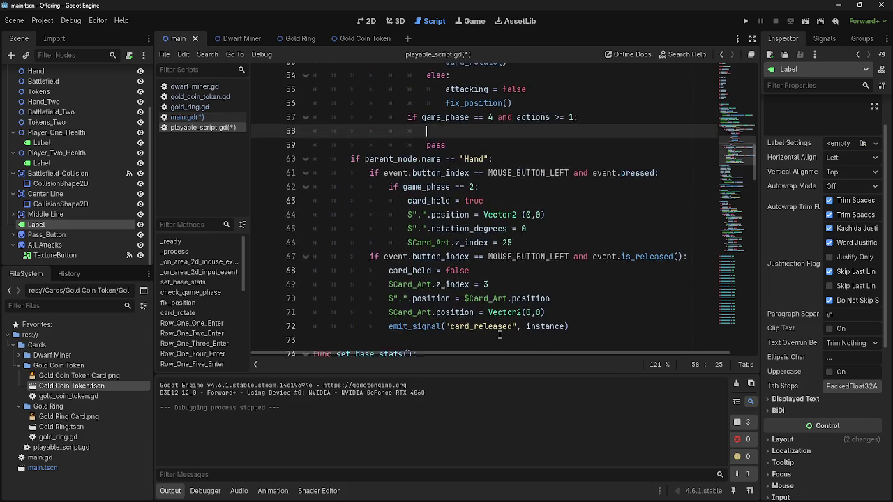
scroll(499, 335, up, 13)
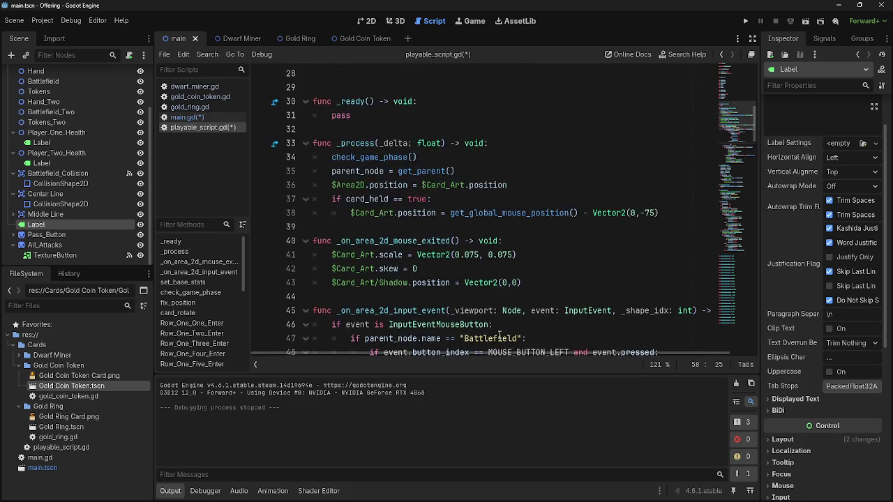
click(438, 172)
key(shift+Home)
key(ctrl+c)
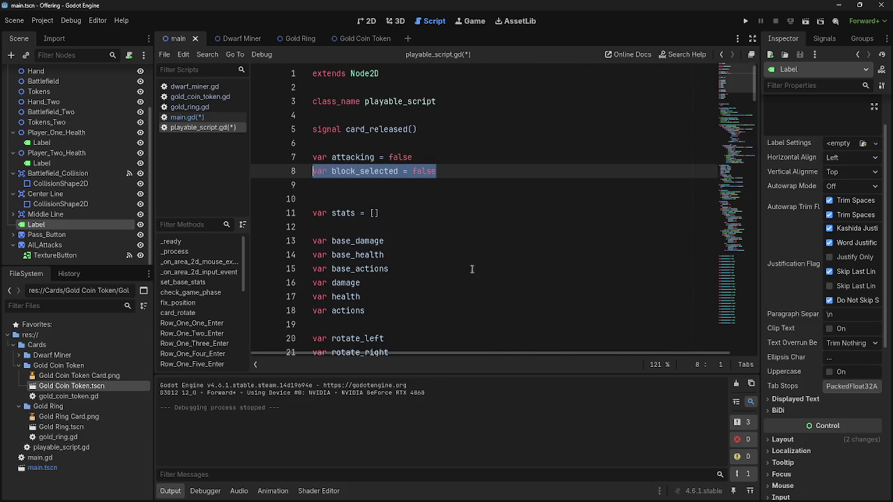
scroll(508, 276, down, 15)
scroll(507, 276, down, 1)
click(510, 241)
key(ctrl+v)
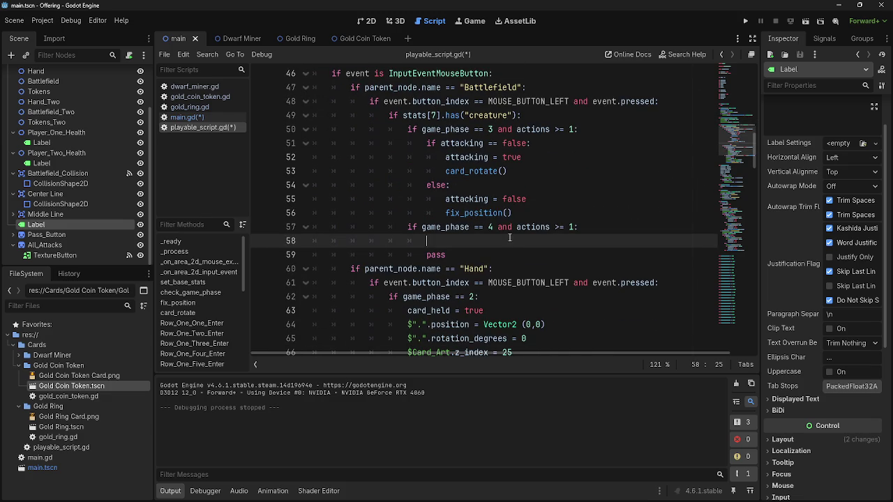
Step: Turn line 58 into the assignment block_selected = true by dropping var and replacing false
drag(555, 241, 523, 243)
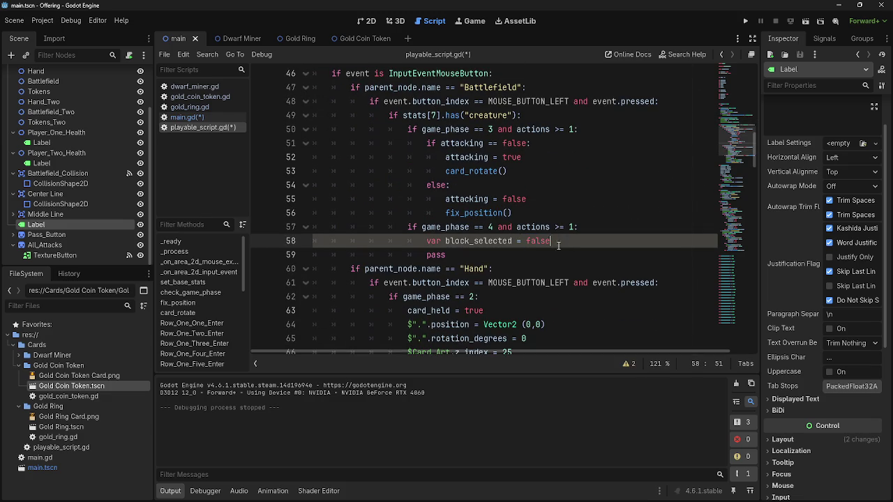
key(shift+Right)
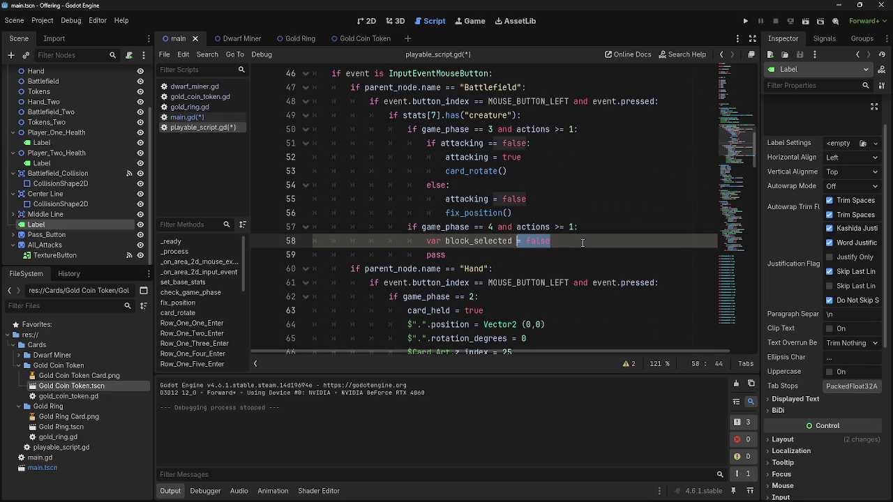
drag(446, 240, 424, 244)
key(BackSpace)
click(551, 247)
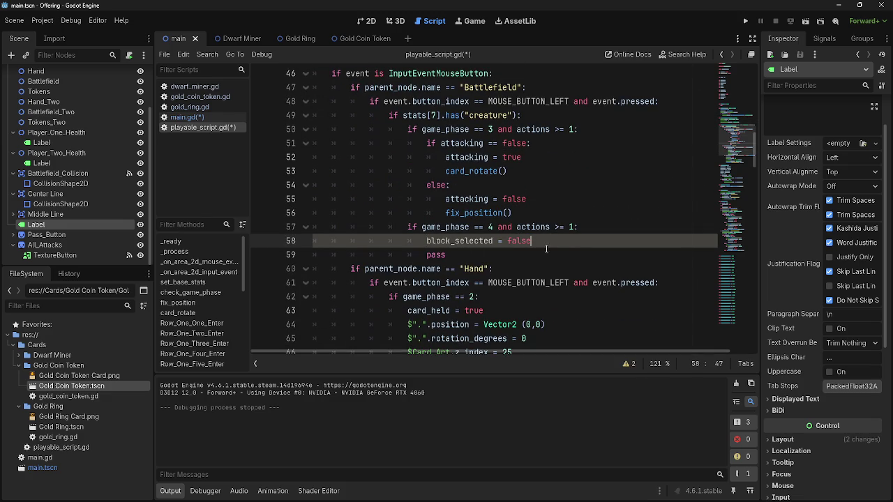
double_click(520, 242)
text(true)
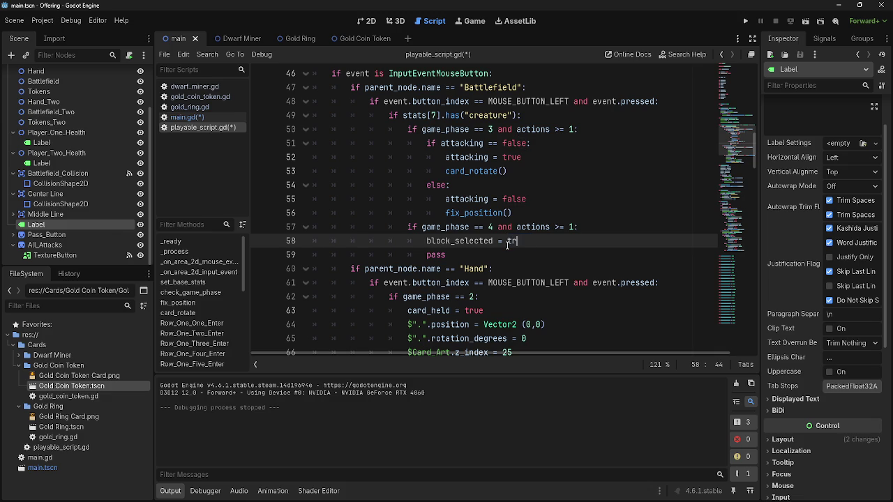
key(Escape)
click(531, 254)
drag(543, 242, 503, 243)
double_click(436, 241)
click(545, 241)
Step: Change the block condition from game_phase == 4 to game_phase == 12, then view main.gd
scroll(565, 307, up, 2)
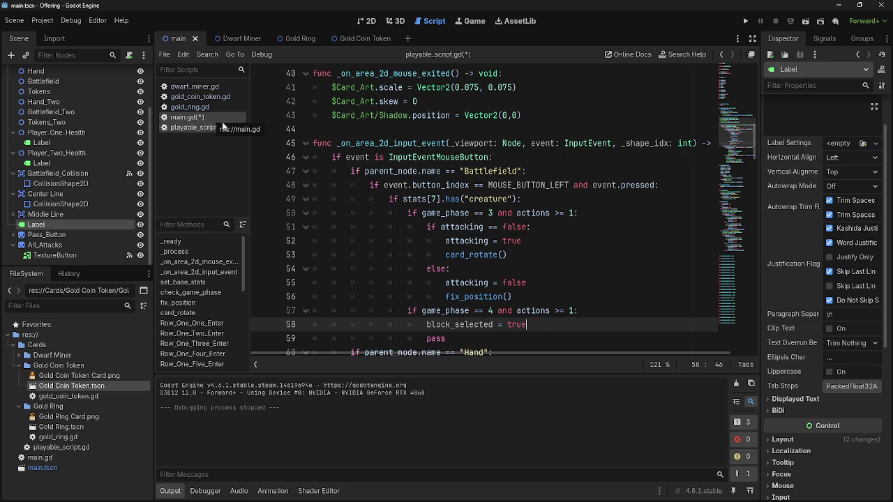
scroll(446, 279, down, 2)
drag(447, 255, 279, 229)
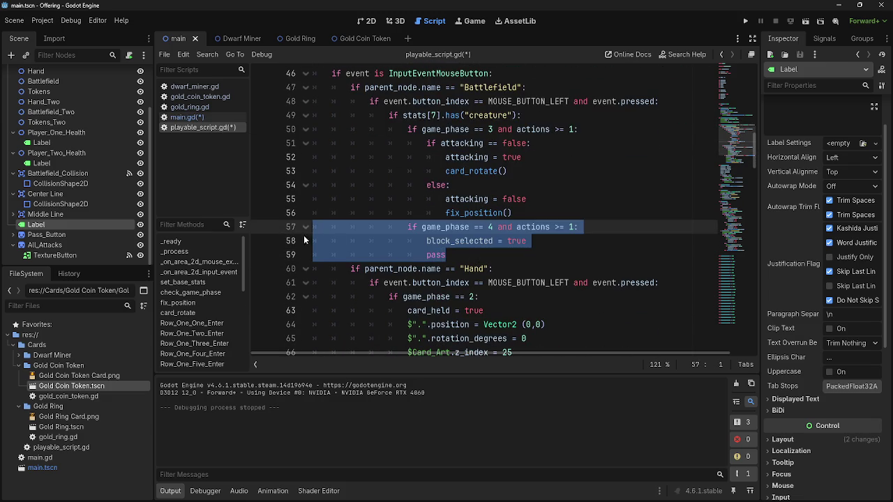
double_click(491, 227)
text(12)
click(187, 117)
Step: After checking the phase order in main.gd, change the block condition's phase from 12 to 11
scroll(453, 289, down, 4)
scroll(453, 289, down, 5)
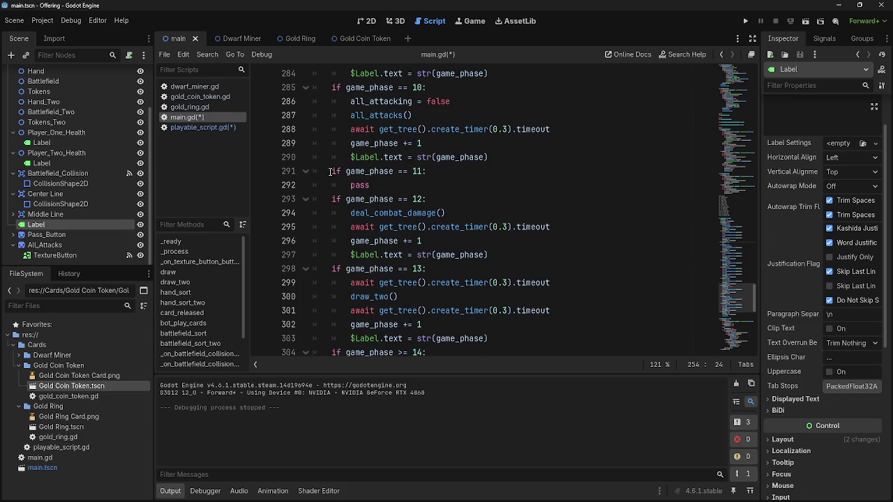
click(202, 127)
key(BackSpace)
text(11 and actions >= 1:)
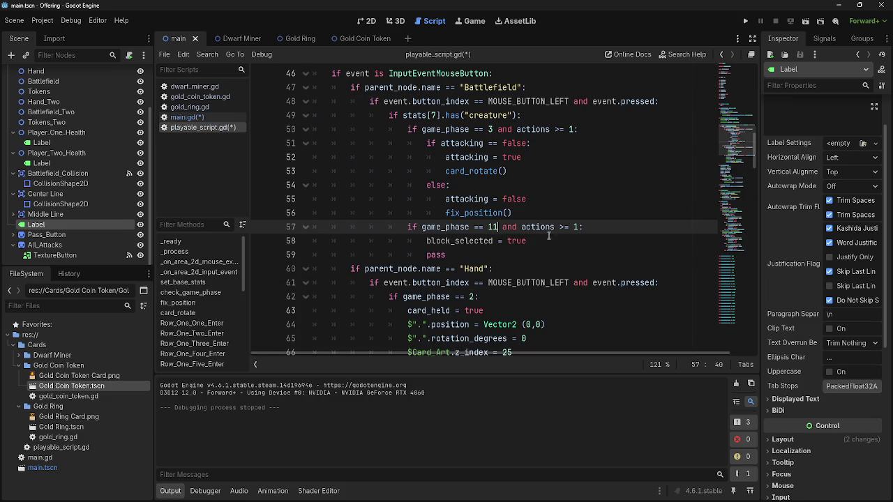
Step: Delete the leftover pass line beneath block_selected = true
click(555, 241)
drag(453, 254, 293, 256)
key(BackSpace)
key(BackSpace)
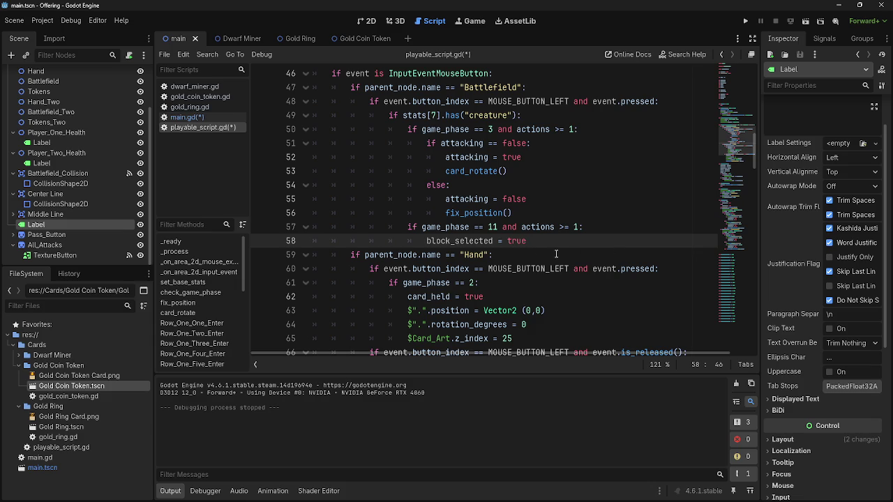
click(600, 232)
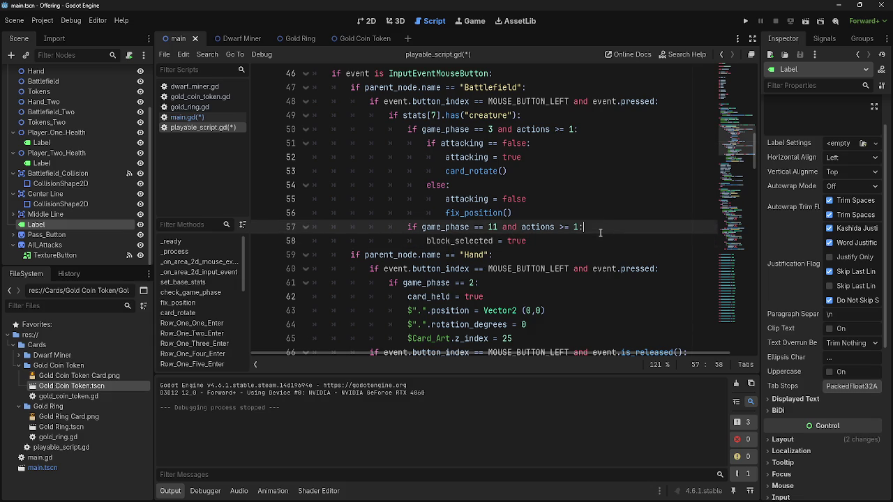
key(Up)
key(Up)
key(Up)
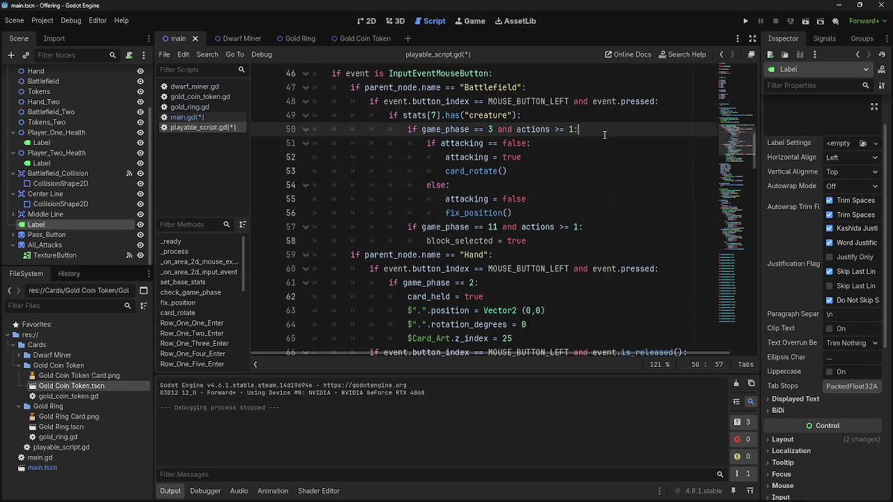
click(600, 245)
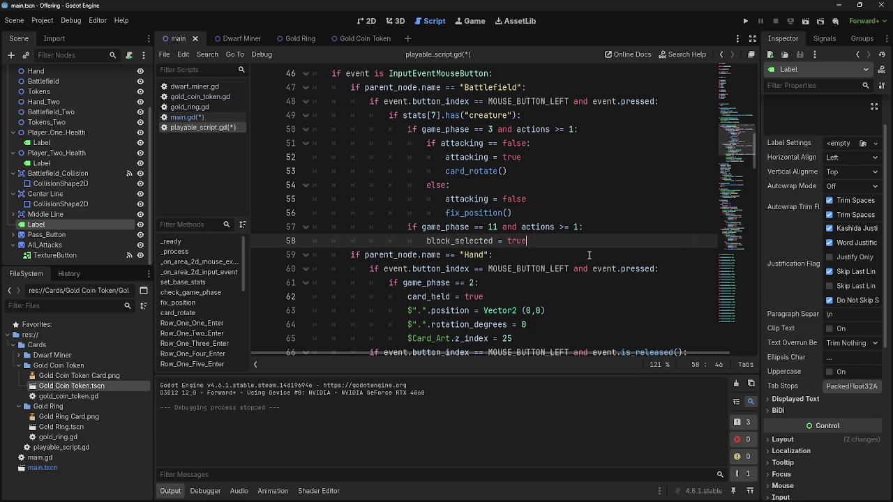
scroll(589, 256, down, 6)
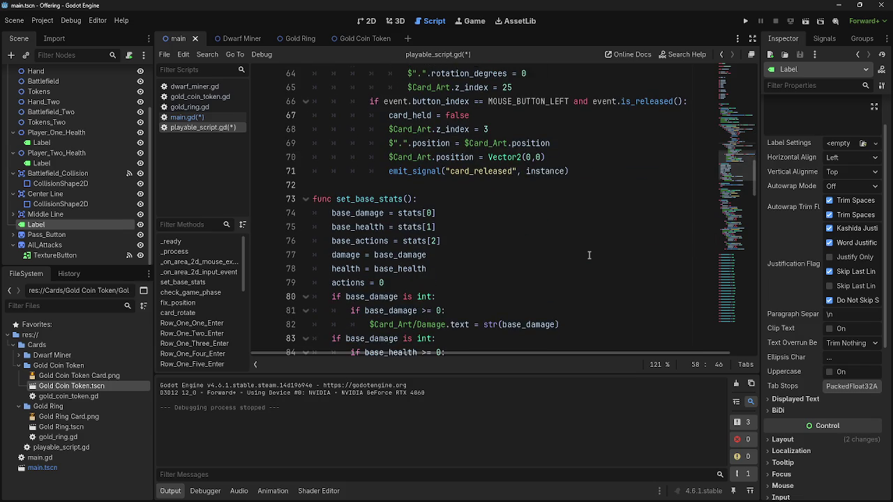
scroll(589, 265, down, 3)
scroll(593, 263, up, 7)
scroll(597, 261, up, 5)
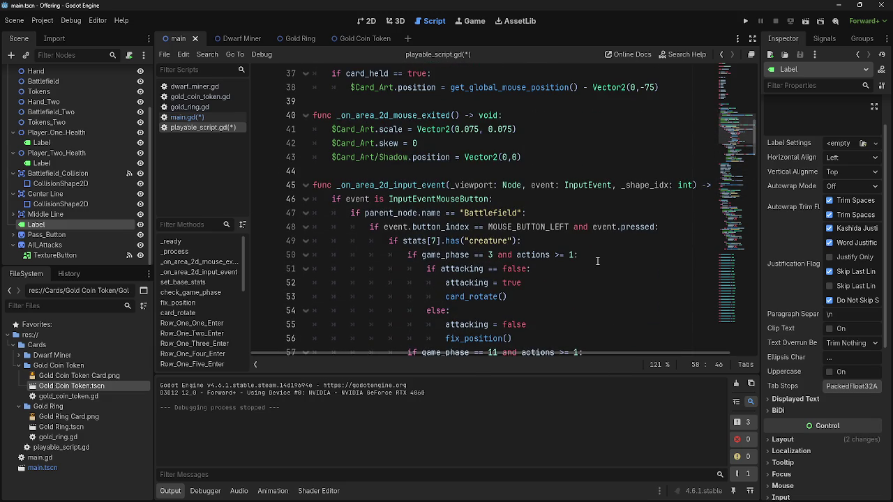
scroll(596, 262, up, 12)
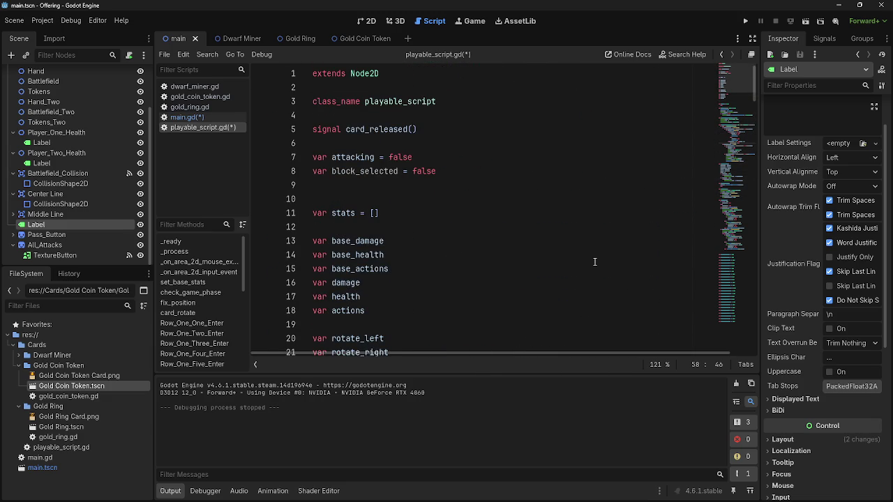
scroll(593, 262, down, 12)
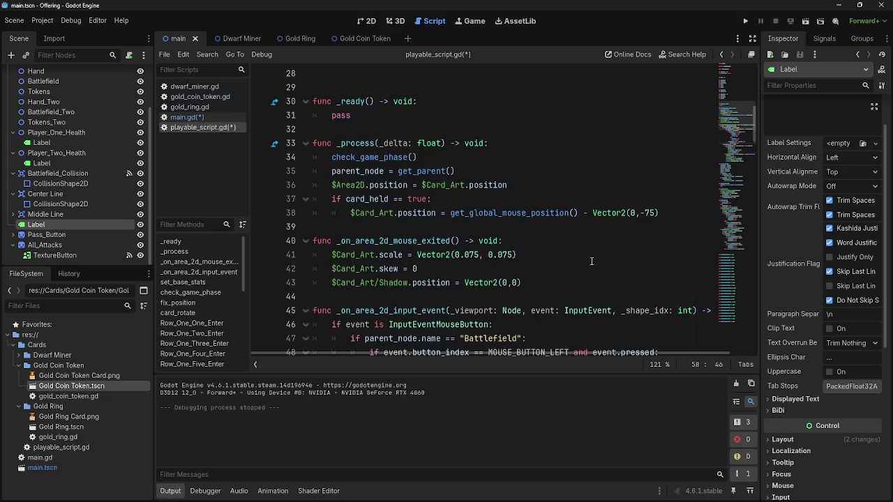
scroll(592, 261, down, 7)
scroll(592, 261, up, 7)
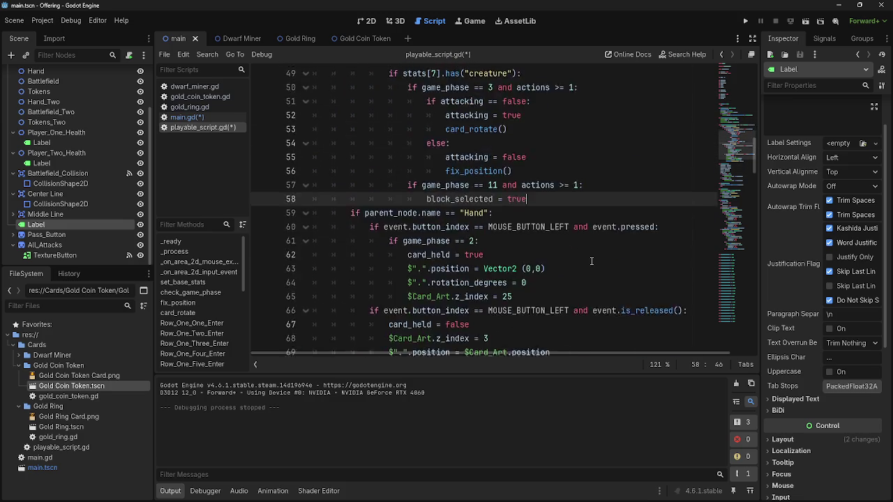
scroll(592, 261, up, 2)
click(570, 185)
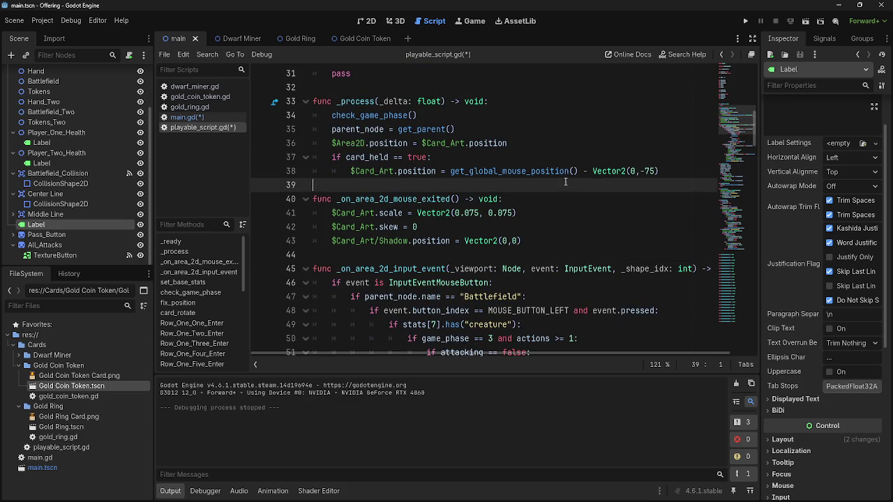
scroll(562, 209, up, 4)
click(442, 198)
scroll(539, 277, down, 5)
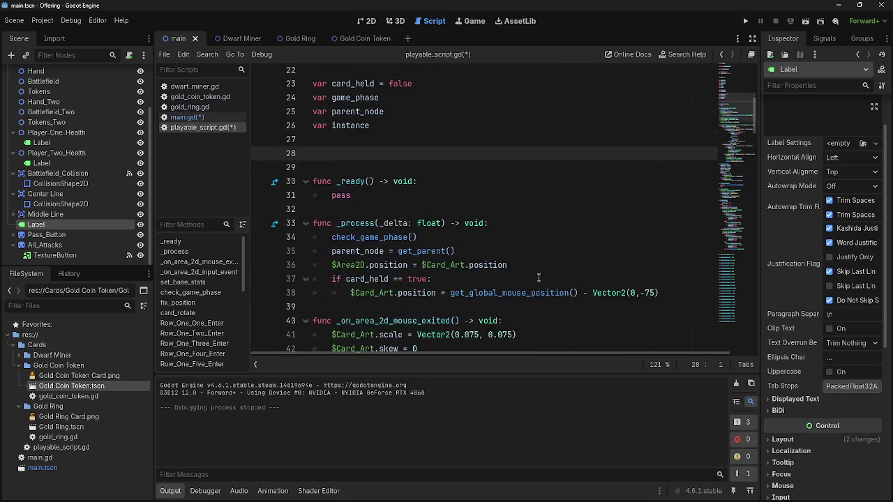
scroll(538, 278, down, 8)
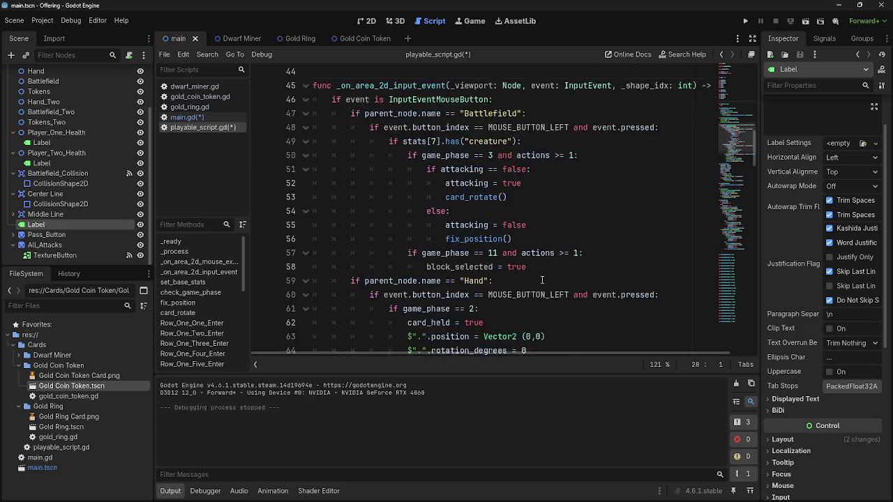
scroll(520, 269, up, 7)
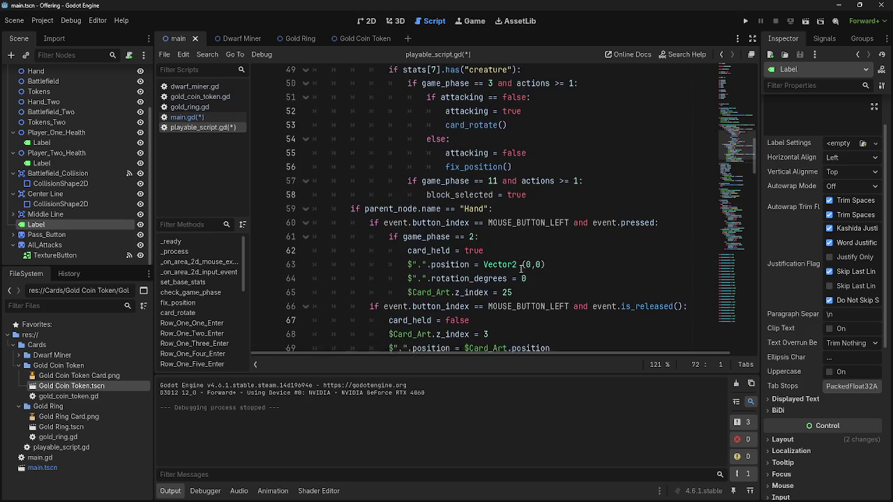
click(457, 172)
scroll(457, 178, up, 1)
scroll(457, 176, up, 4)
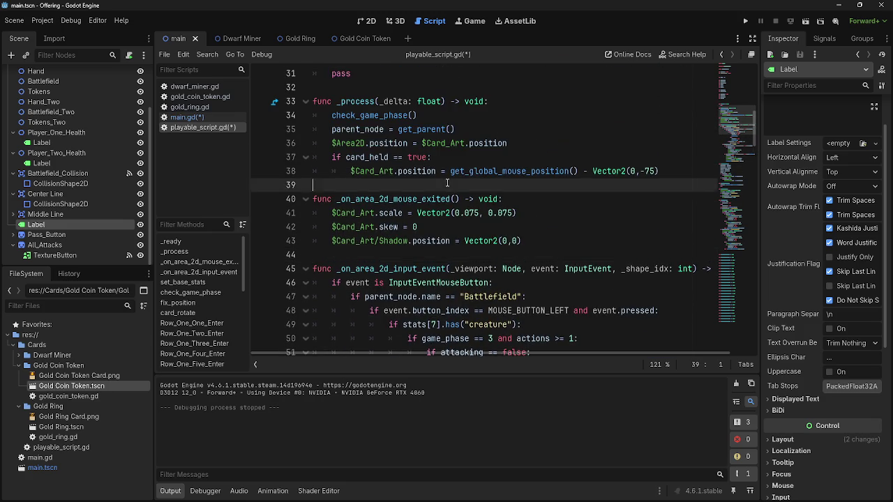
click(424, 143)
click(433, 163)
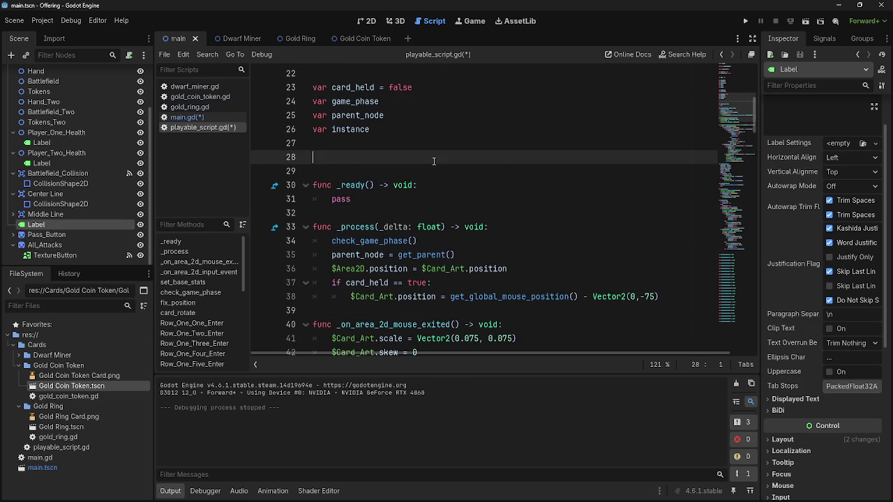
scroll(432, 163, down, 7)
scroll(520, 269, down, 7)
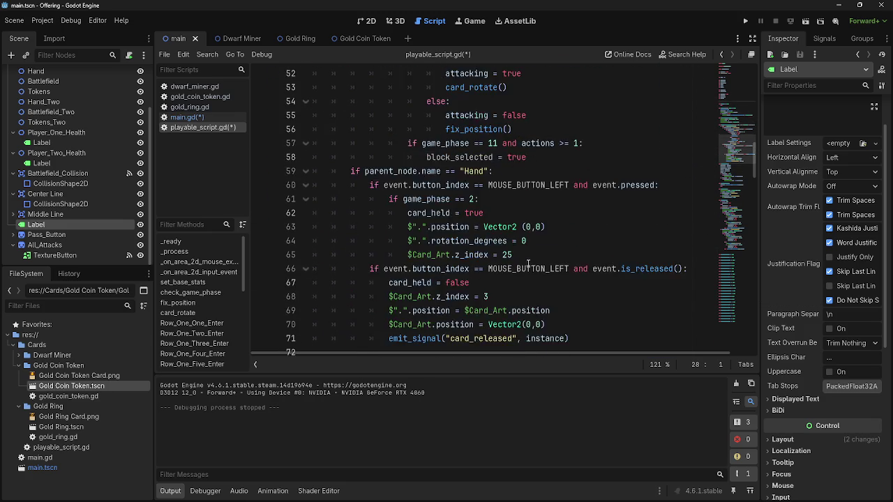
click(498, 199)
click(498, 183)
scroll(498, 184, up, 9)
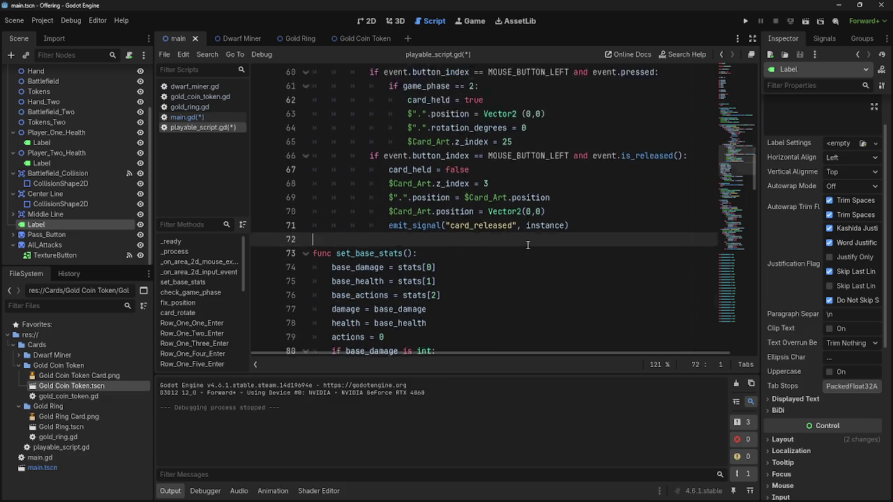
click(452, 170)
scroll(451, 175, up, 2)
click(451, 183)
scroll(440, 191, up, 2)
click(423, 171)
click(422, 117)
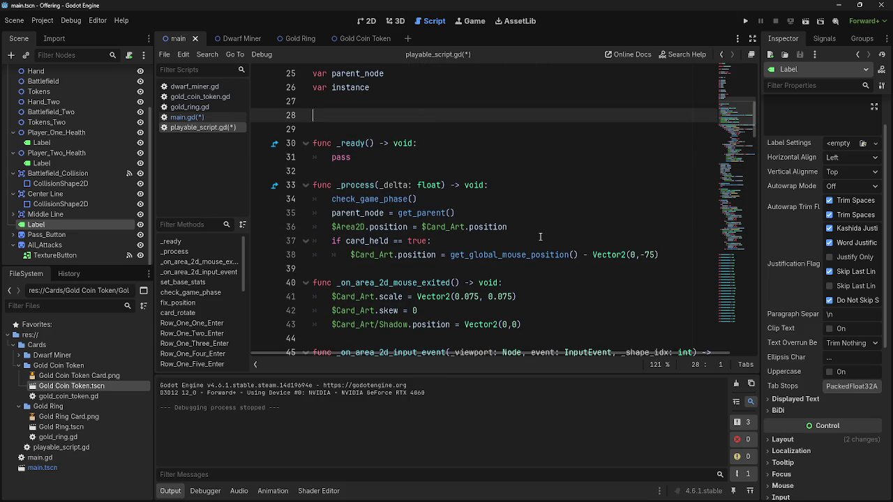
scroll(541, 239, down, 20)
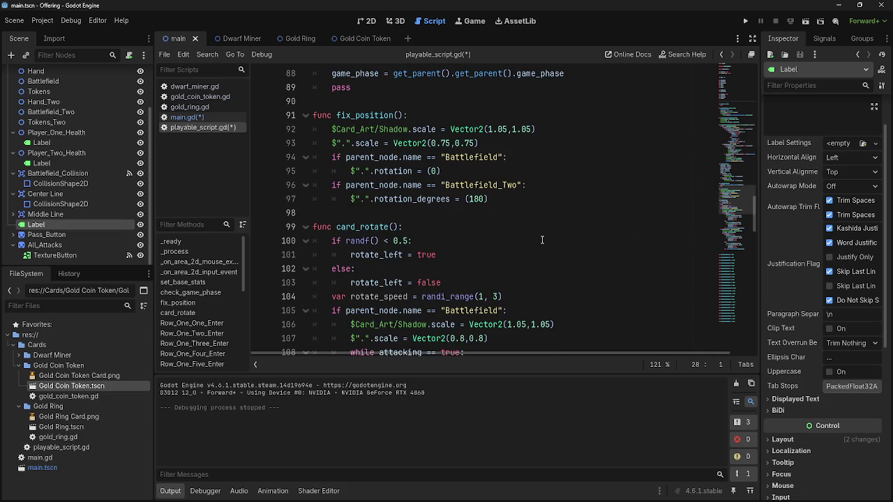
scroll(542, 240, up, 10)
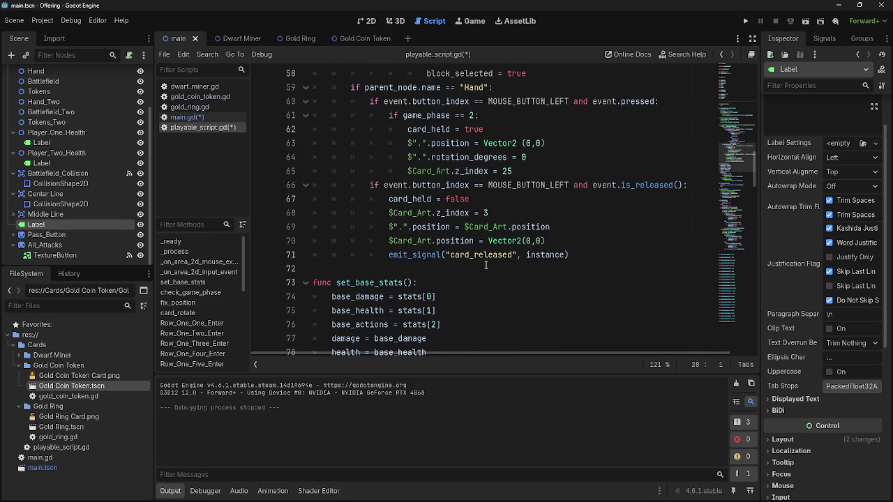
click(489, 267)
scroll(489, 265, up, 3)
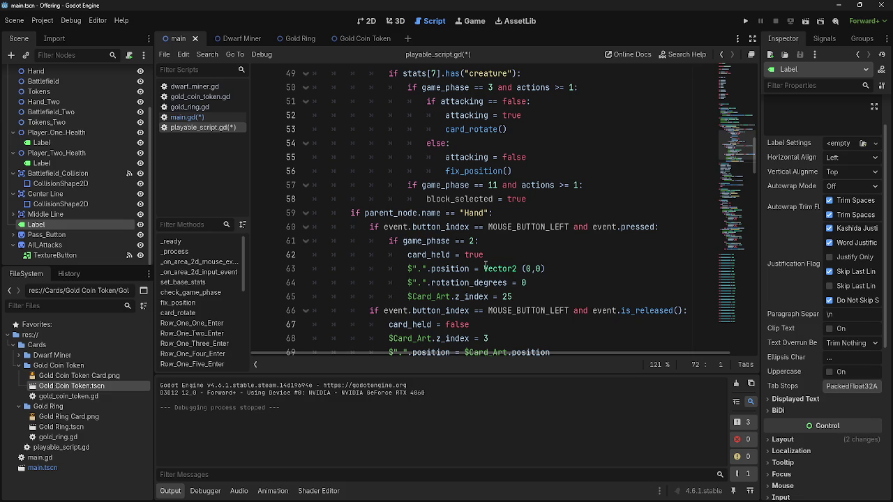
scroll(487, 267, up, 3)
click(558, 134)
scroll(563, 256, down, 3)
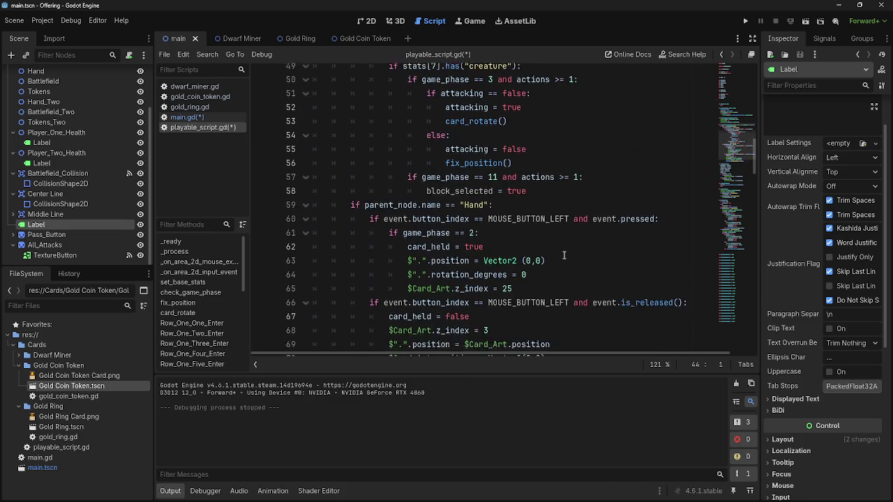
scroll(564, 256, down, 13)
scroll(564, 255, down, 5)
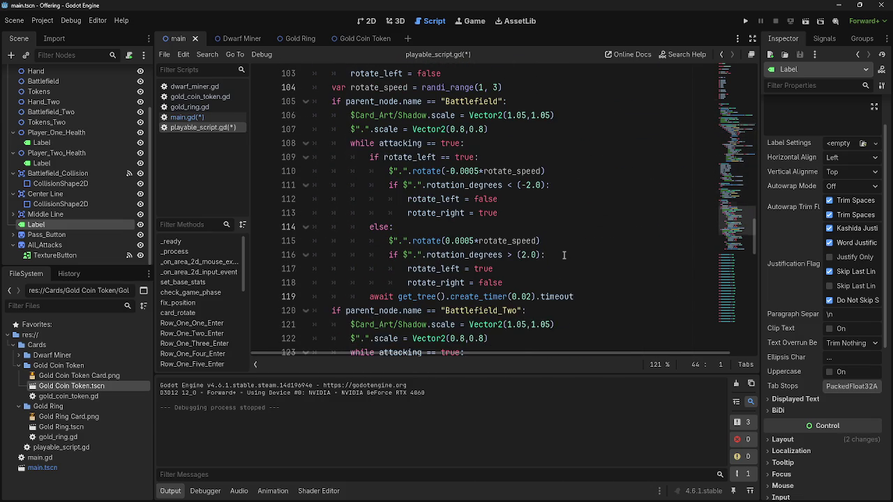
scroll(563, 256, up, 18)
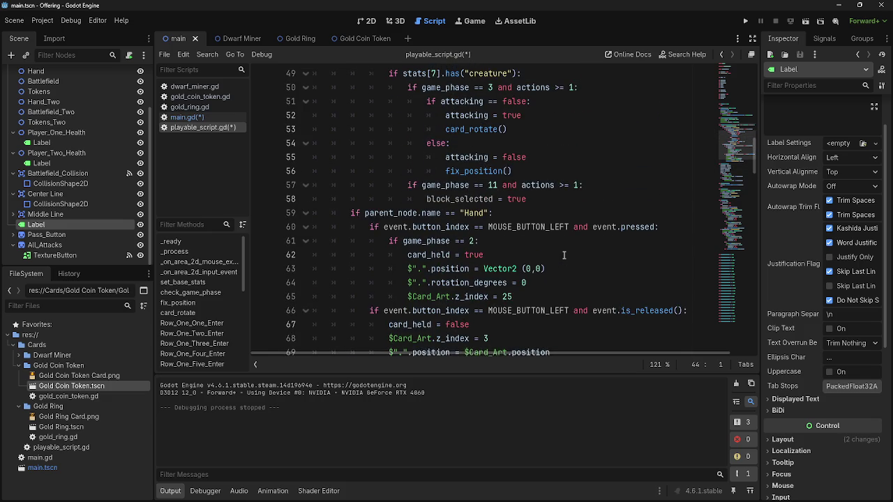
scroll(564, 256, up, 3)
scroll(563, 255, down, 2)
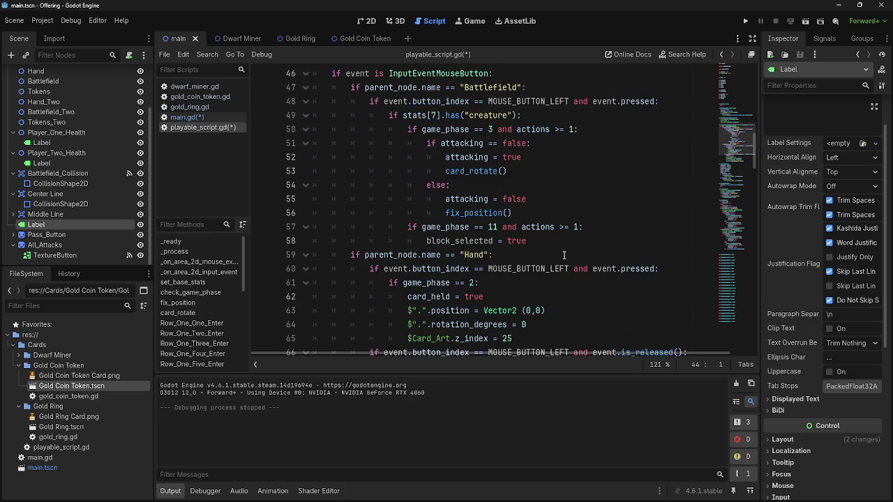
Step: Inspect the block_selected assignment on line 58, then switch back to main.gd
double_click(480, 244)
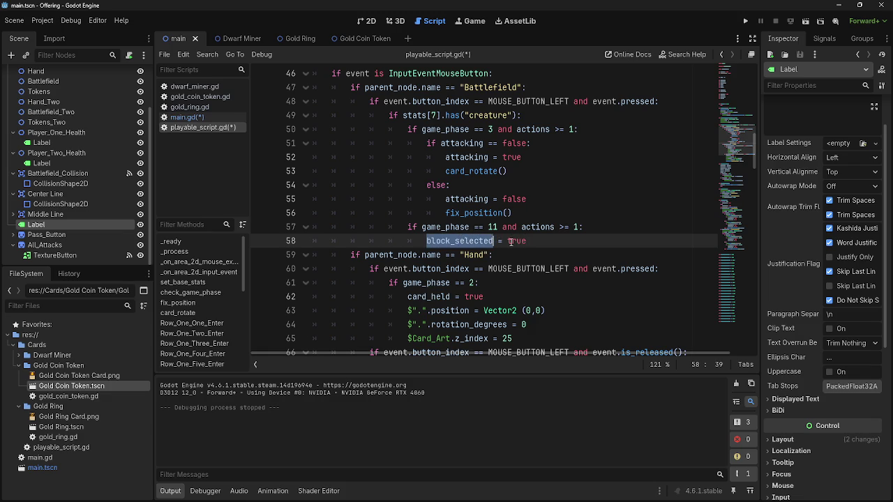
click(558, 247)
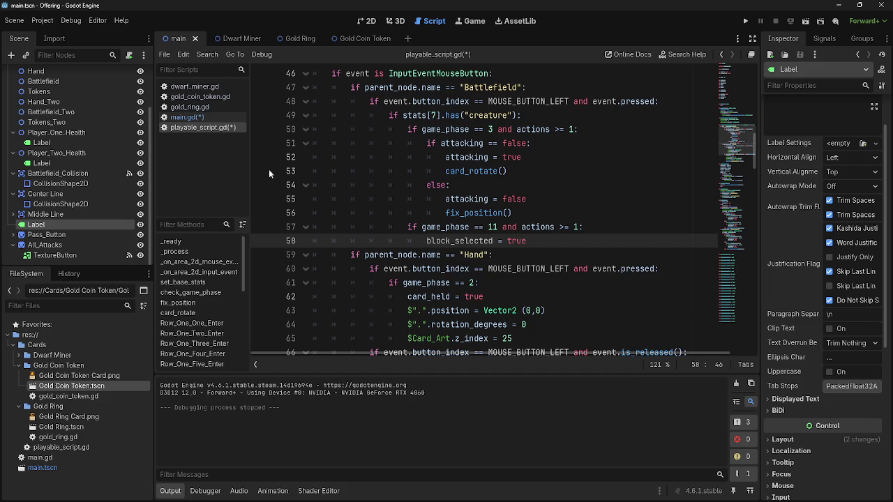
click(190, 117)
scroll(521, 207, up, 15)
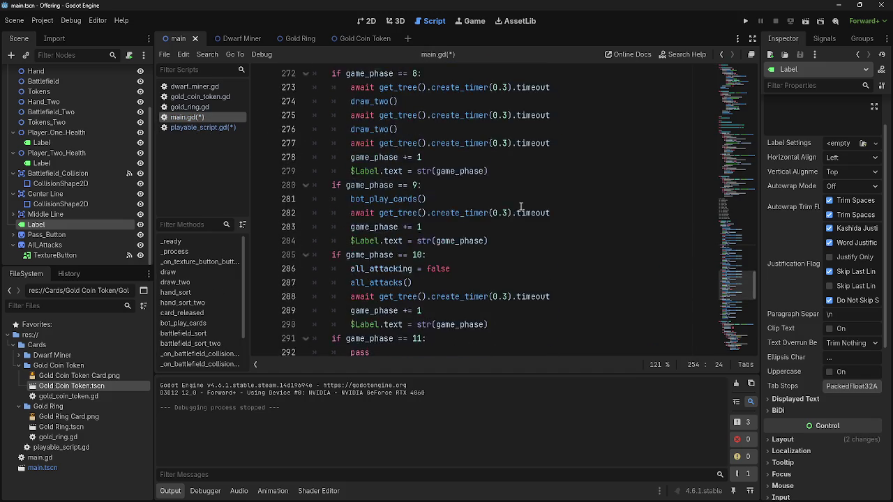
scroll(521, 208, up, 11)
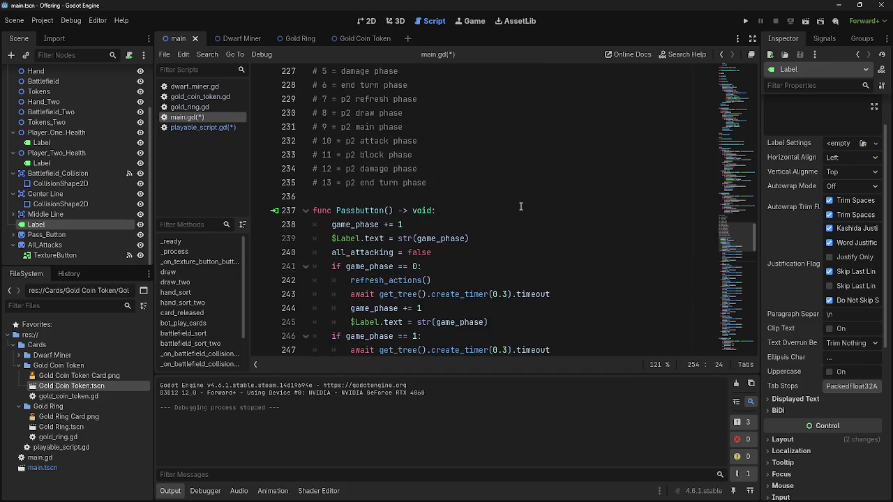
scroll(520, 207, up, 4)
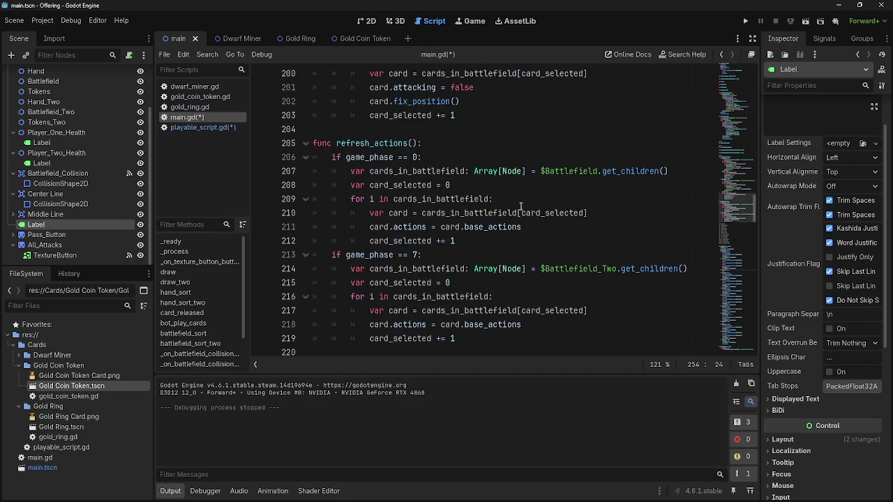
scroll(527, 233, up, 12)
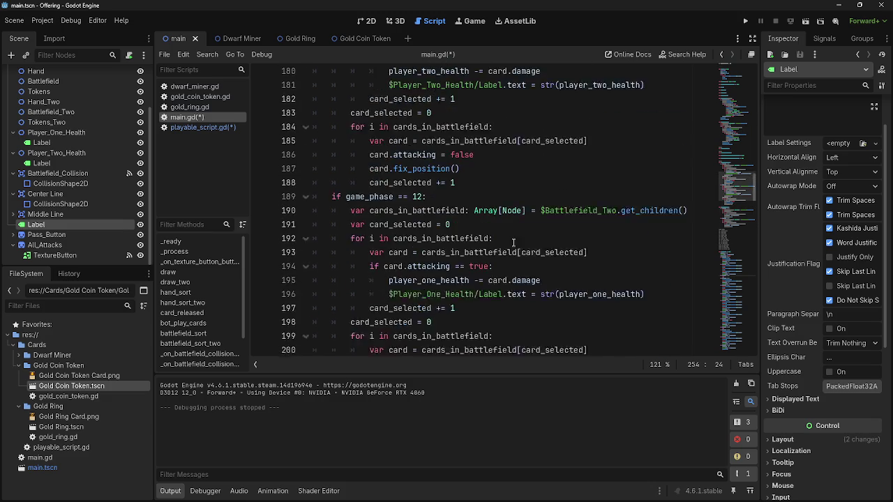
click(451, 255)
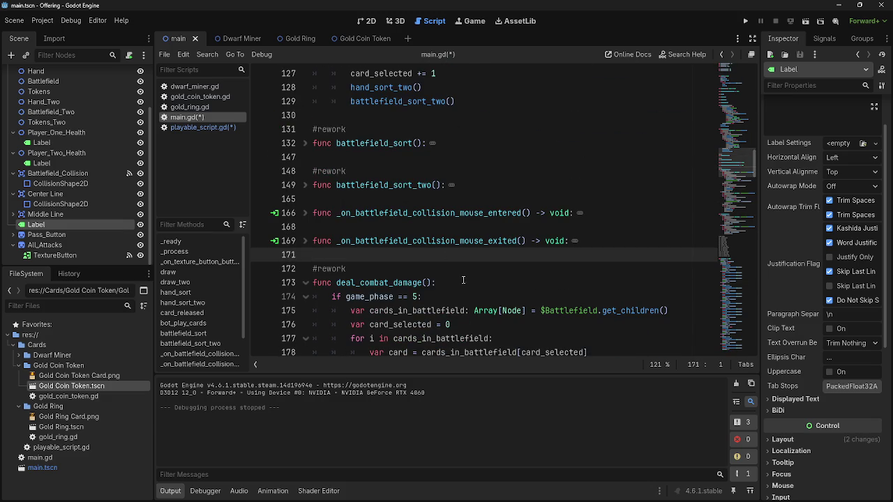
click(447, 264)
scroll(461, 265, down, 20)
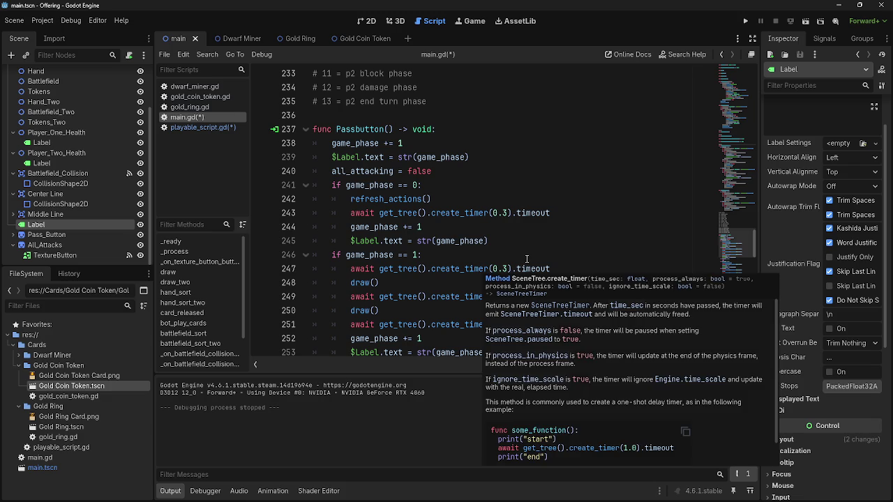
click(401, 116)
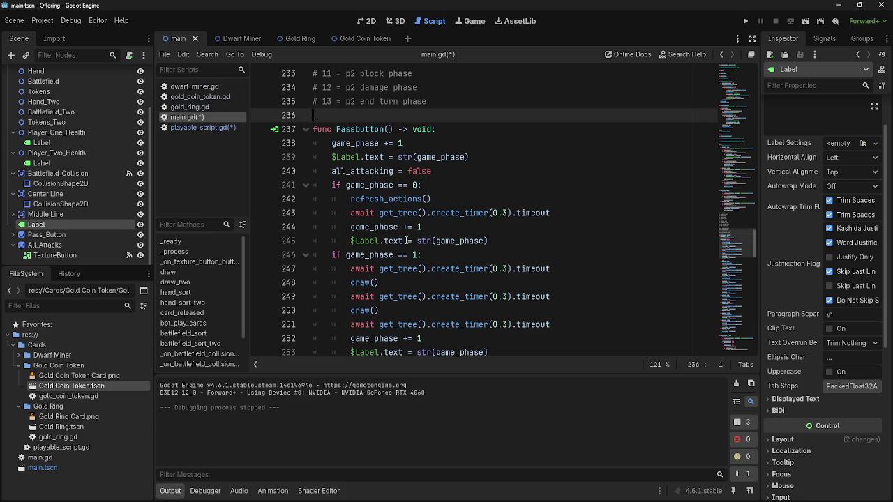
scroll(406, 241, down, 10)
scroll(406, 241, down, 12)
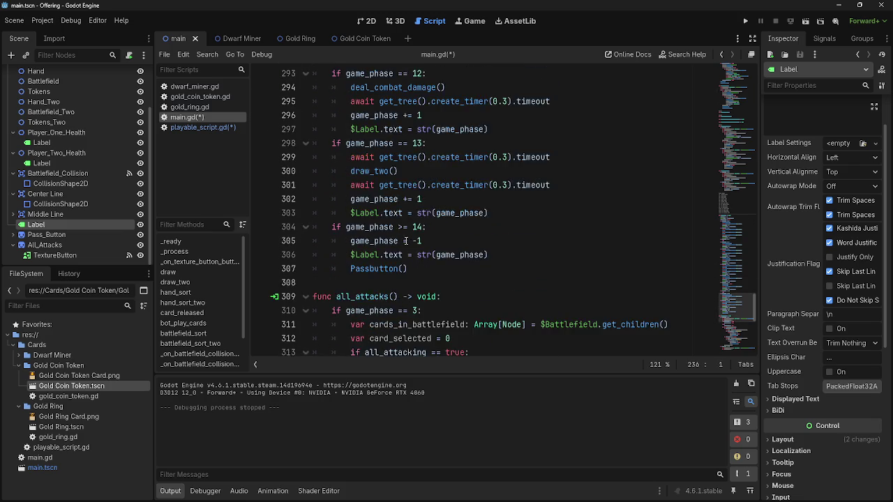
scroll(503, 283, up, 18)
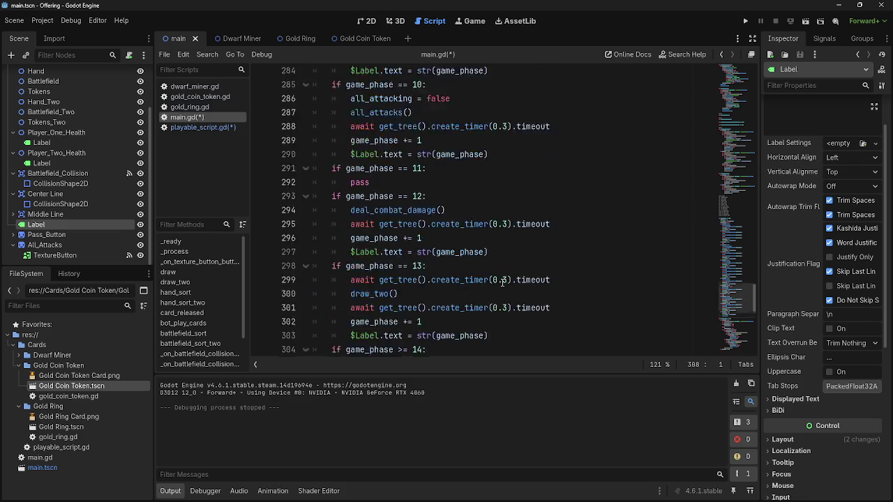
scroll(502, 283, up, 6)
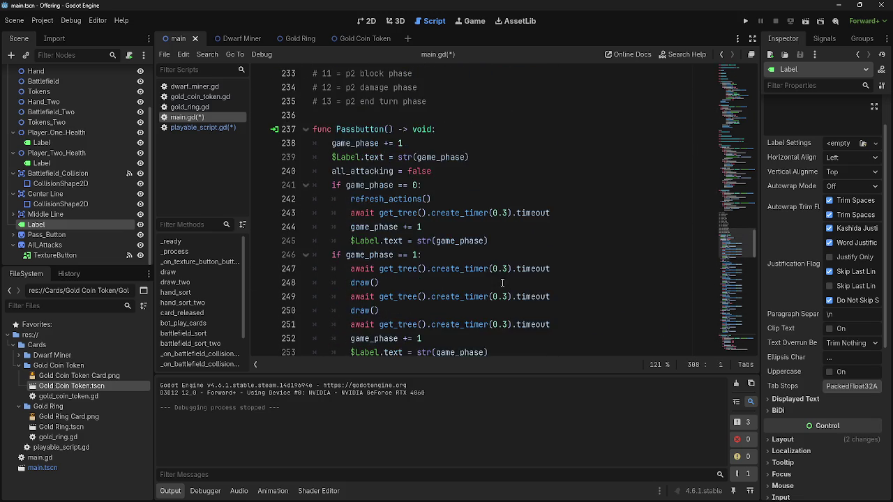
scroll(500, 283, down, 2)
scroll(499, 283, up, 2)
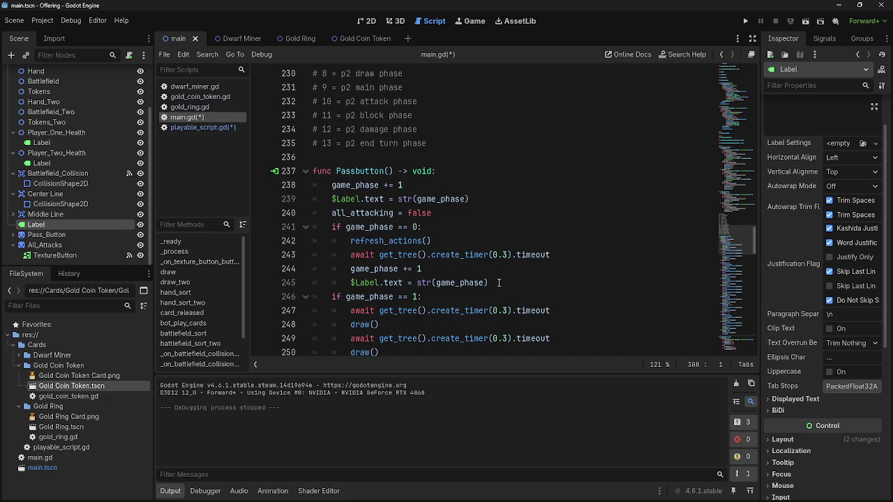
scroll(453, 273, down, 15)
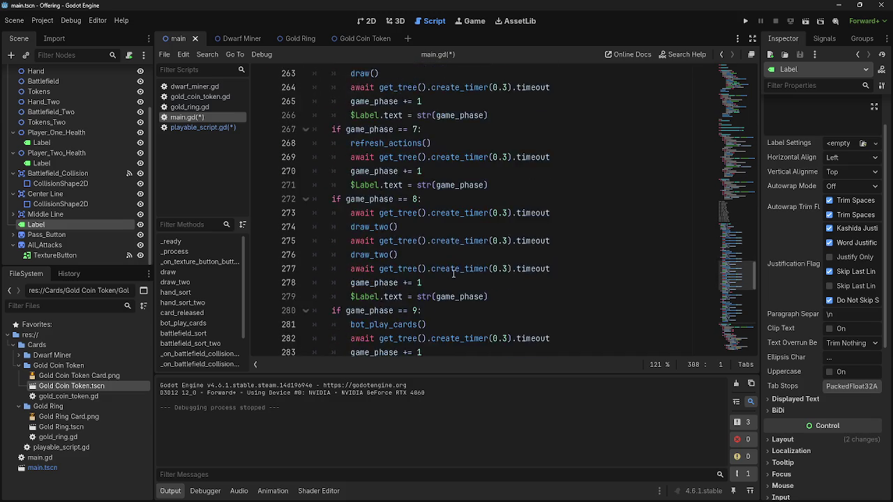
scroll(453, 274, down, 8)
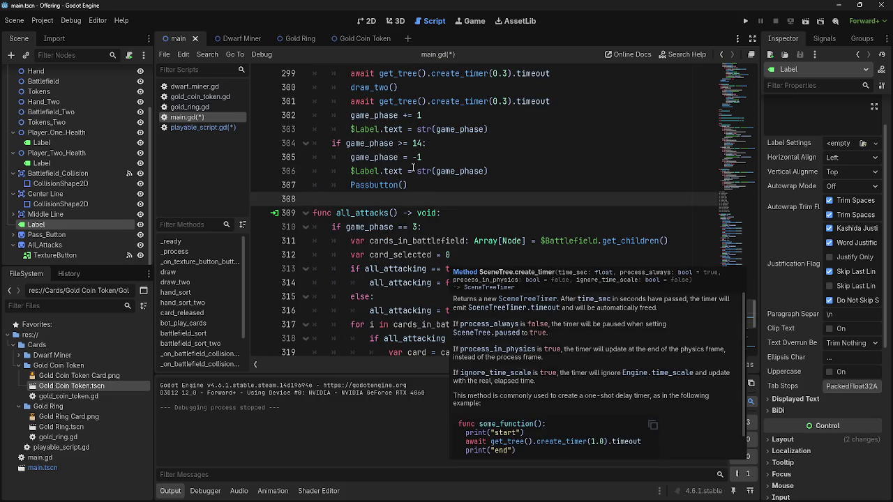
click(405, 184)
scroll(328, 194, up, 20)
mouse_move(397, 185)
mouse_down()
mouse_move(328, 192)
mouse_move(304, 228)
mouse_up()
scroll(327, 191, up, 2)
click(455, 216)
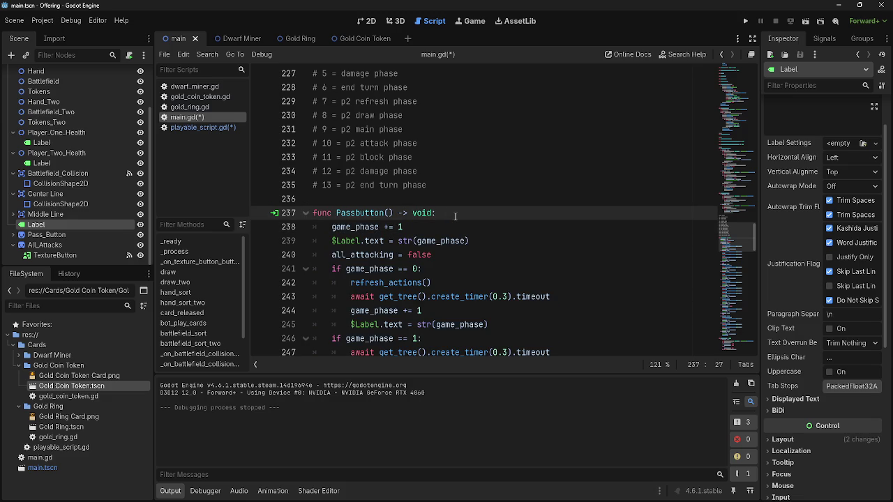
click(496, 202)
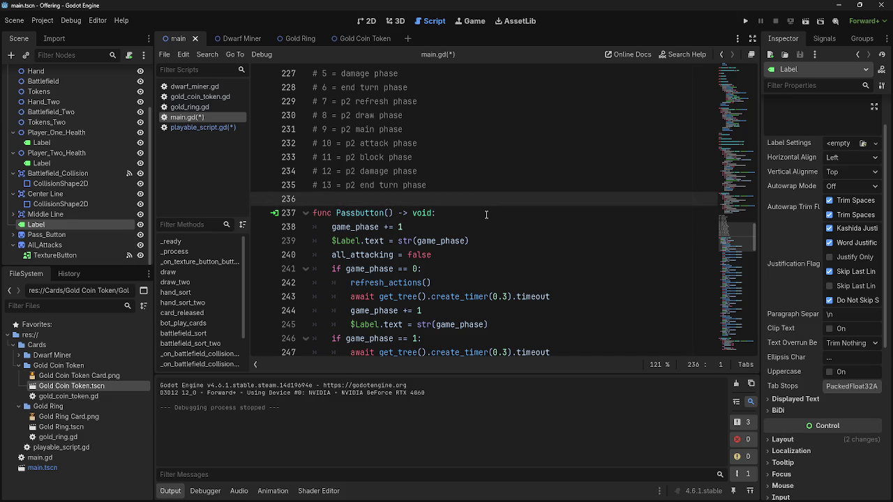
click(487, 215)
scroll(481, 209, up, 3)
scroll(478, 230, up, 2)
click(445, 185)
scroll(437, 209, down, 2)
scroll(437, 211, down, 3)
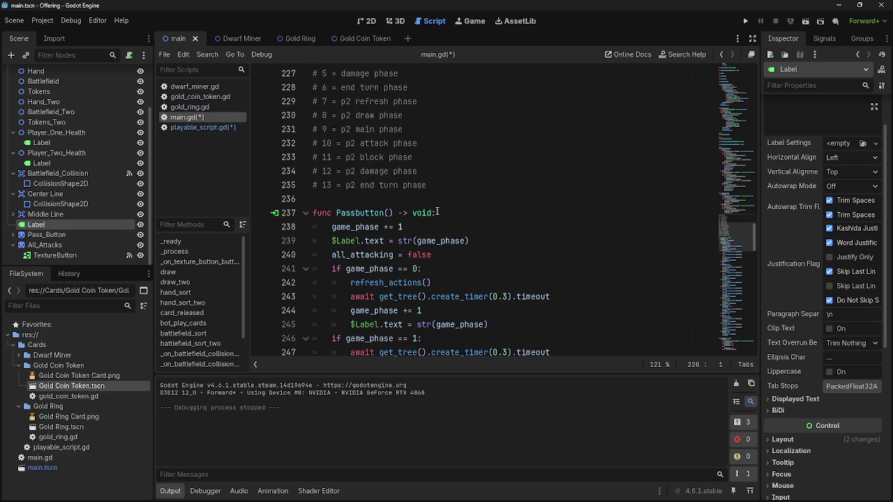
click(438, 200)
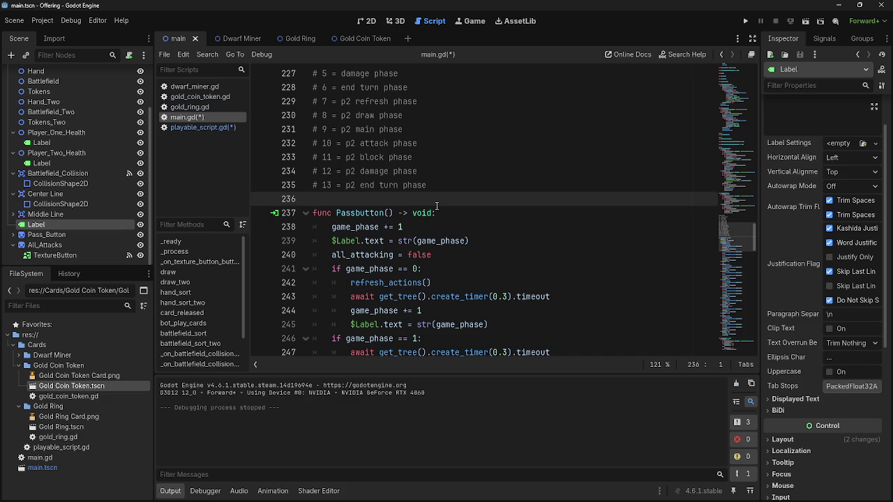
scroll(436, 206, up, 10)
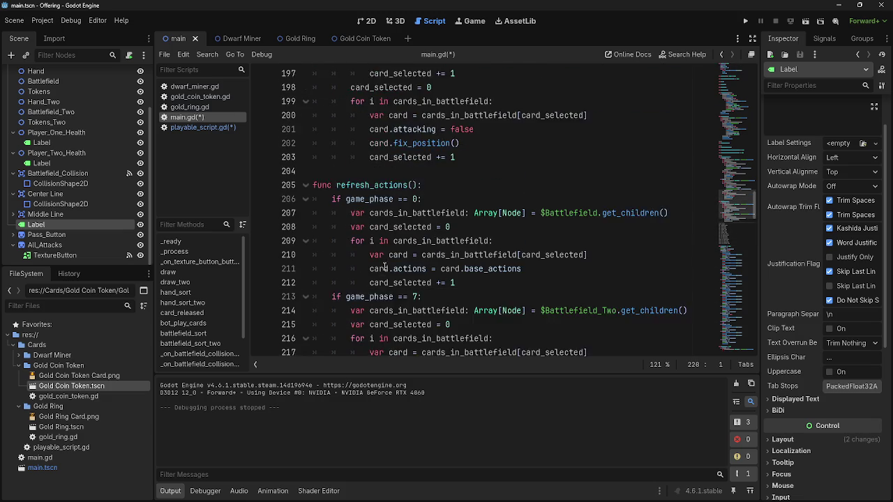
scroll(419, 266, down, 15)
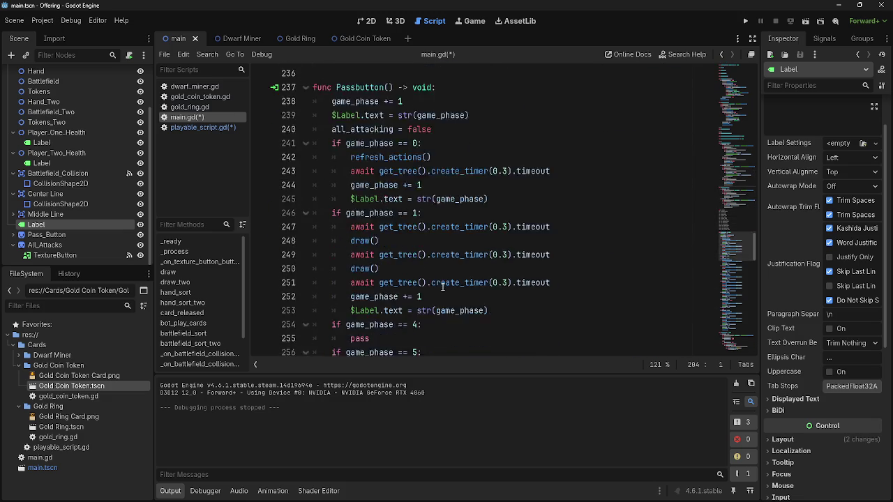
scroll(442, 286, down, 5)
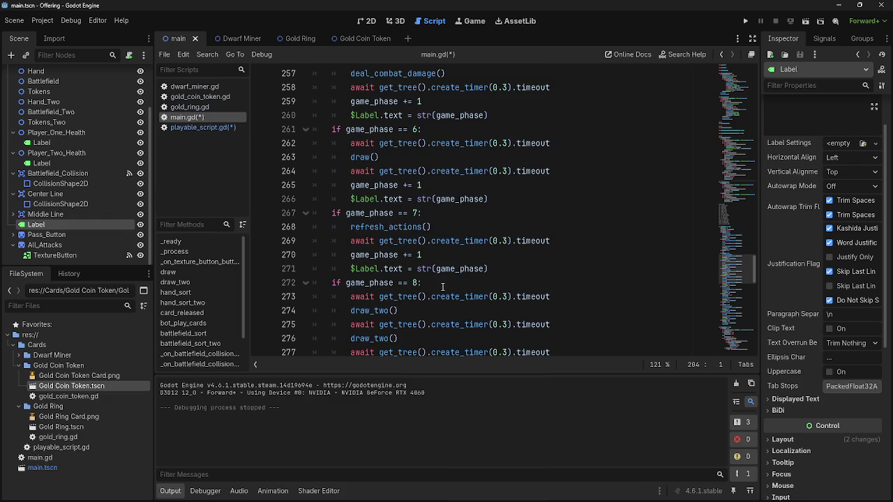
scroll(442, 286, down, 11)
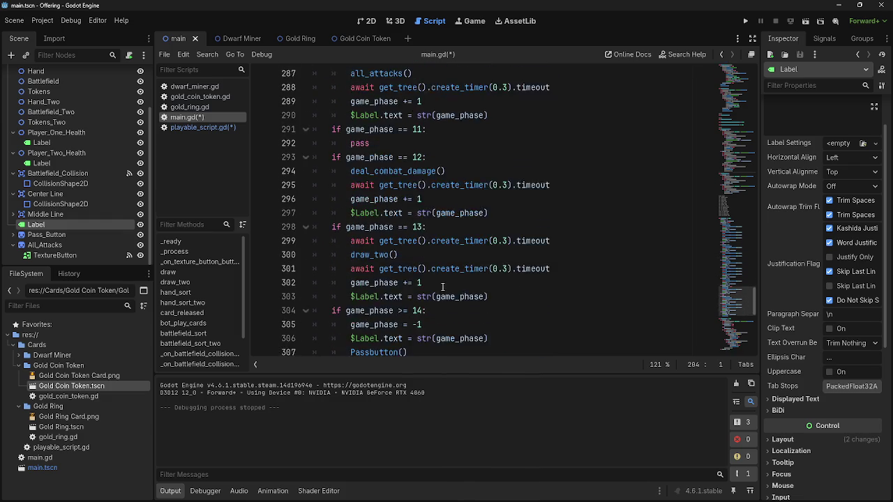
scroll(442, 286, down, 4)
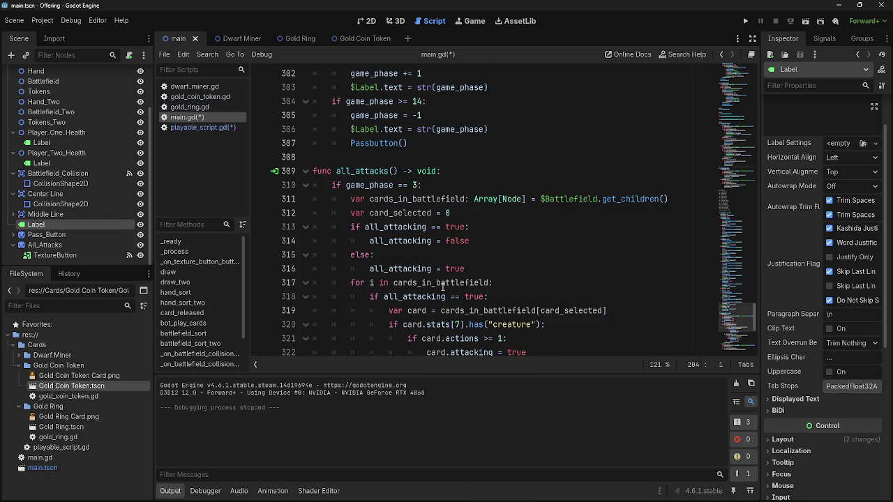
scroll(443, 286, up, 20)
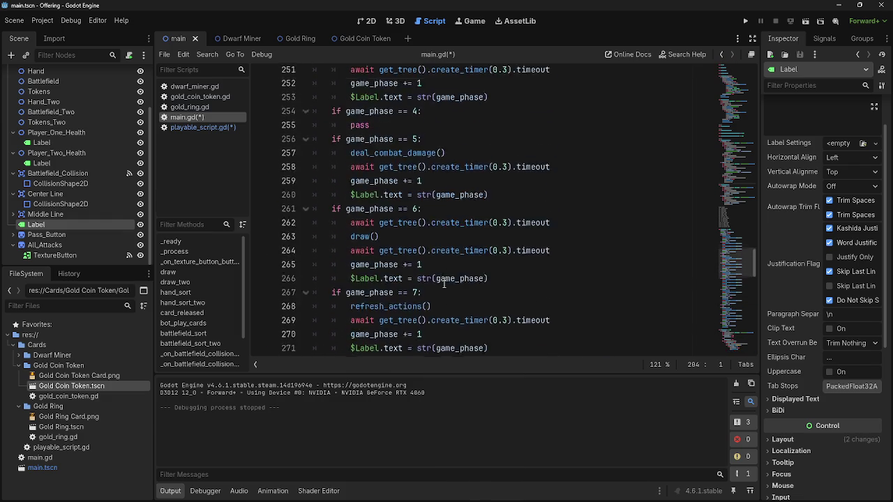
scroll(440, 283, up, 6)
click(425, 282)
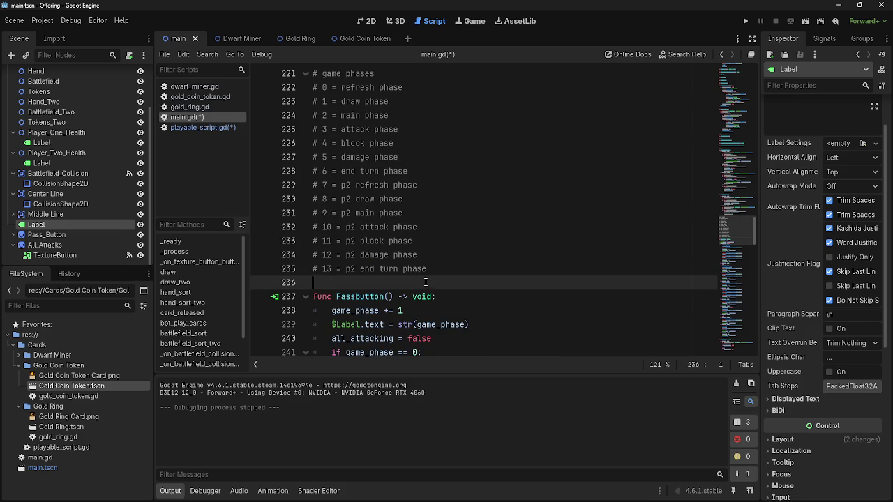
scroll(470, 293, up, 5)
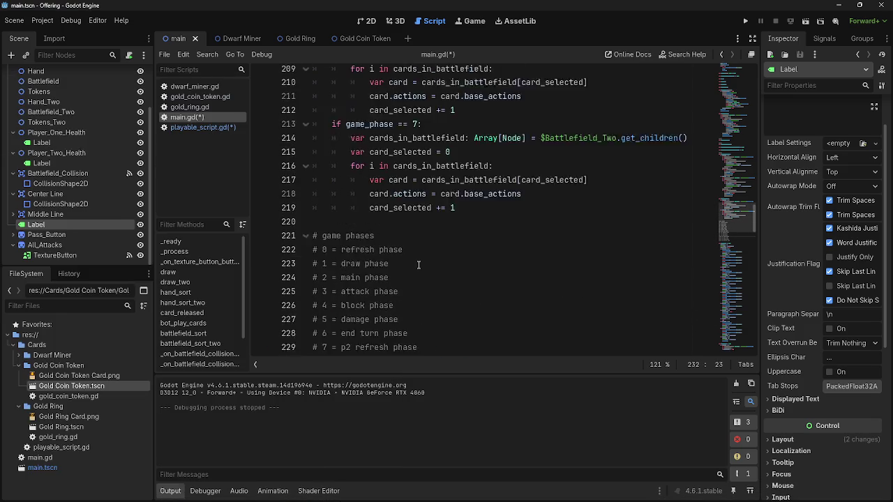
scroll(406, 271, up, 5)
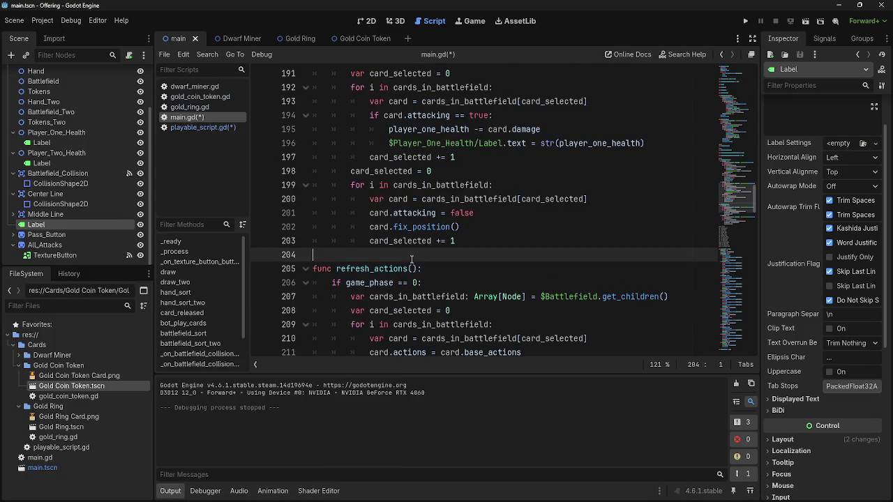
scroll(484, 278, up, 6)
scroll(484, 278, up, 5)
click(419, 171)
scroll(405, 273, up, 13)
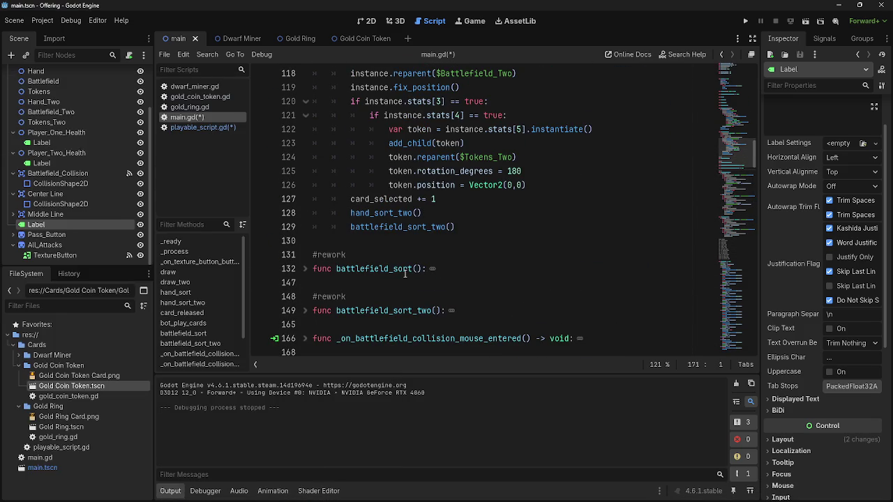
scroll(398, 244, up, 7)
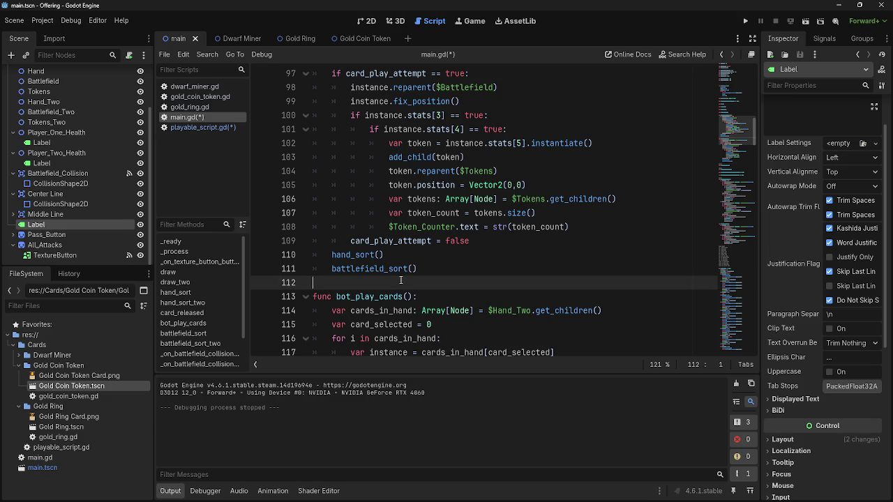
scroll(412, 298, up, 5)
click(412, 300)
key(Up)
key(Up)
key(Up)
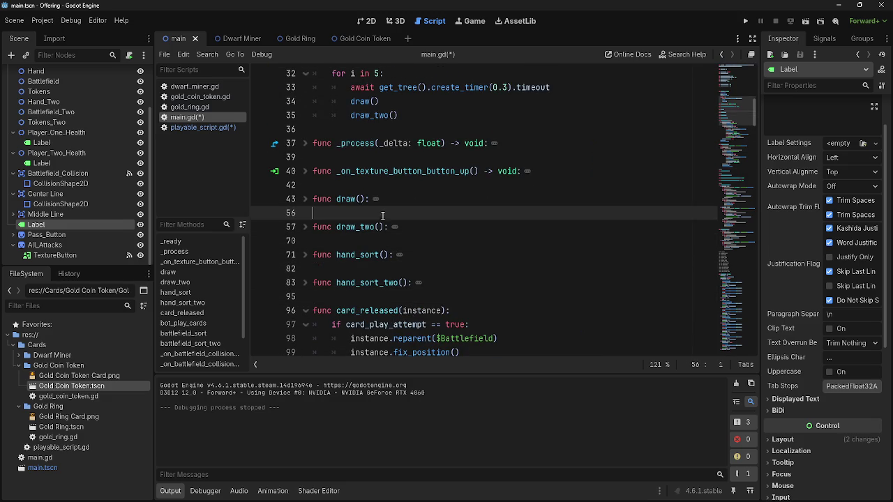
scroll(377, 205, down, 20)
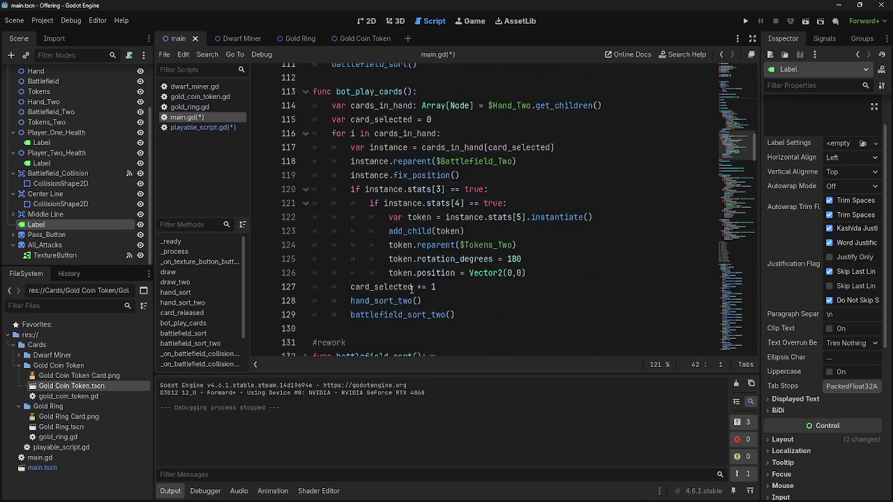
scroll(413, 290, down, 20)
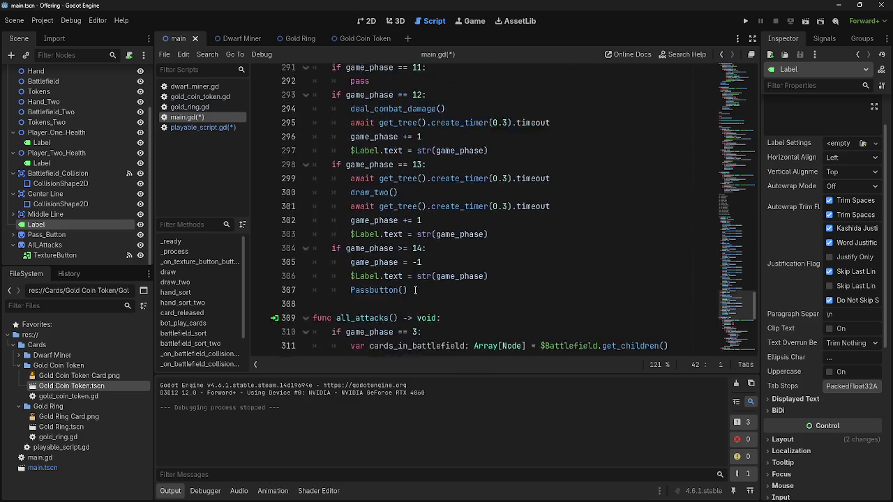
scroll(414, 290, up, 20)
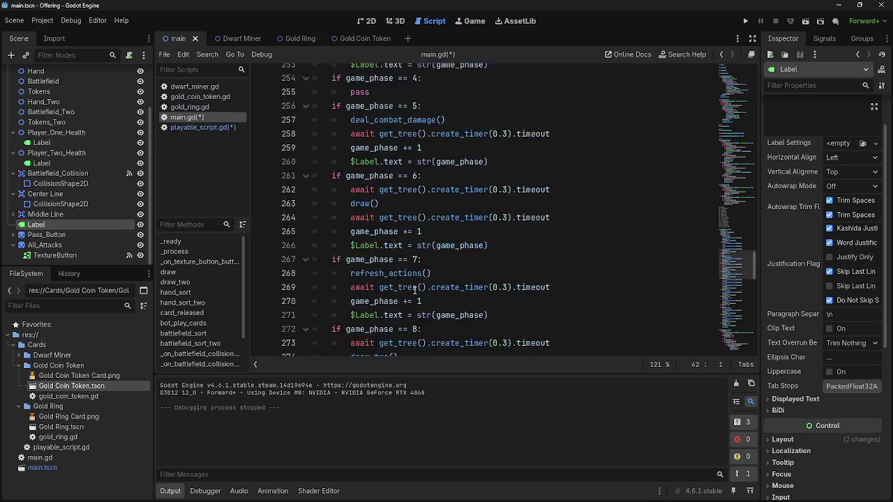
scroll(415, 291, up, 5)
scroll(414, 290, down, 20)
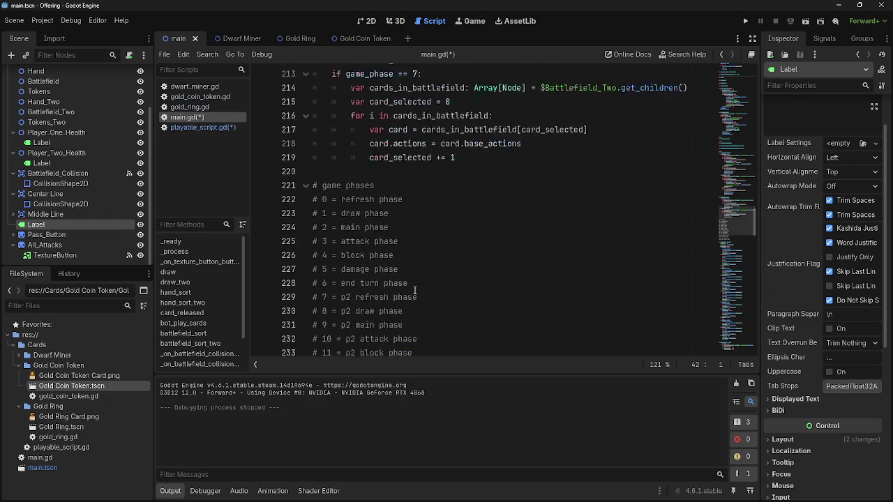
scroll(415, 291, down, 20)
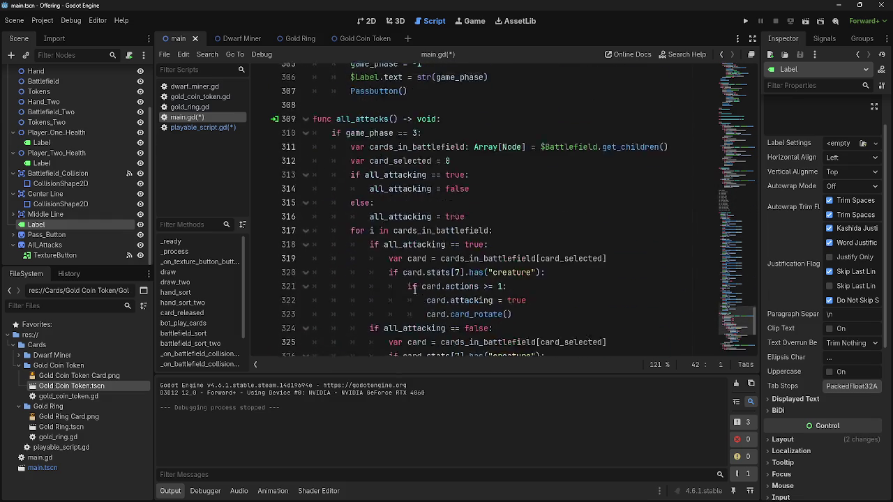
scroll(415, 291, up, 18)
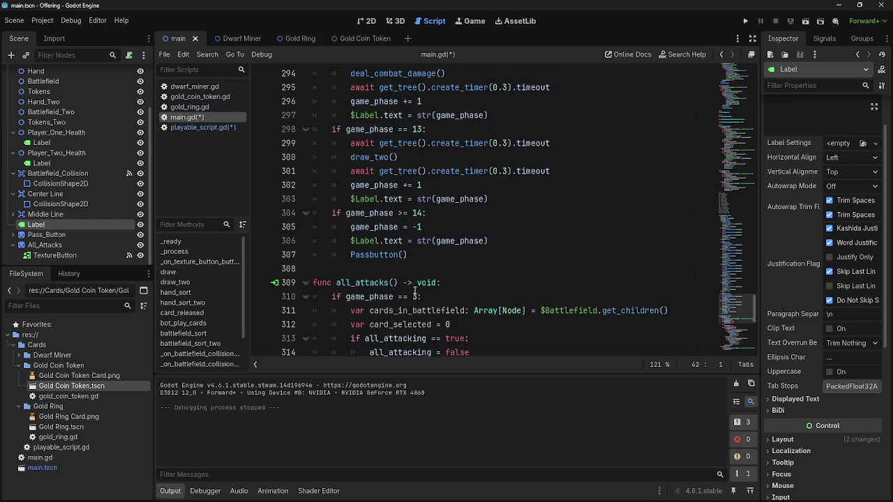
scroll(414, 291, up, 7)
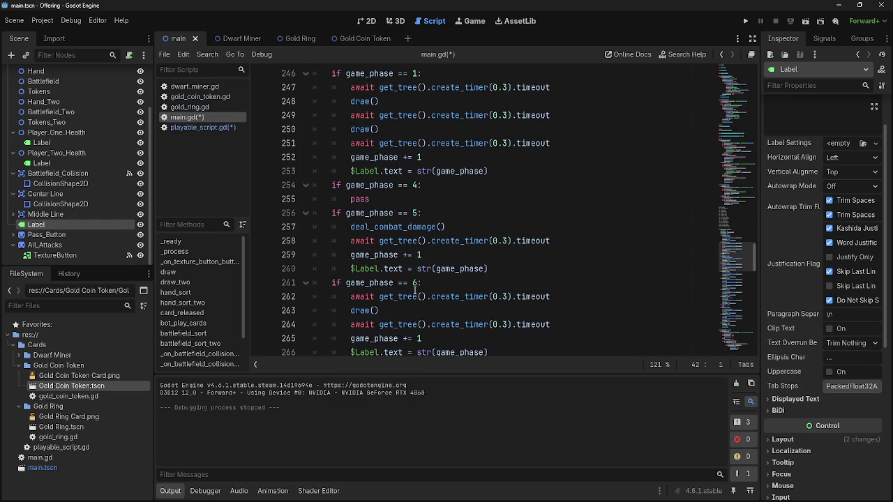
scroll(415, 291, up, 8)
click(415, 290)
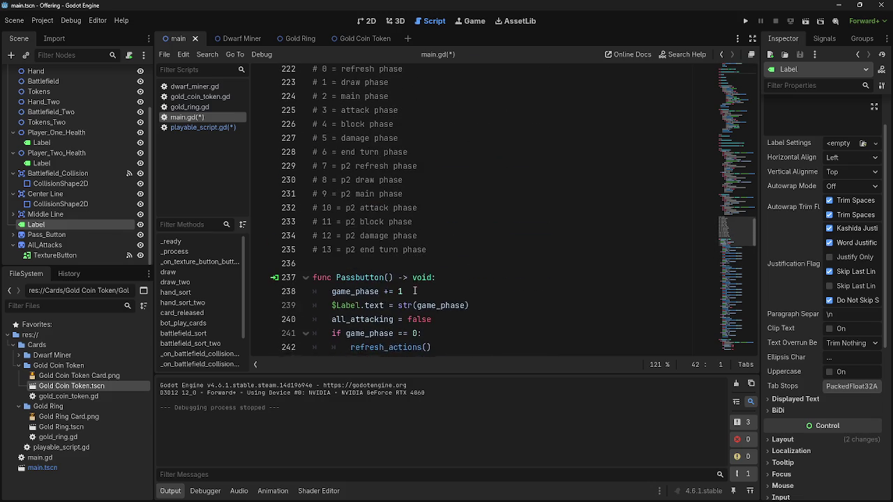
scroll(414, 291, up, 4)
scroll(411, 284, up, 7)
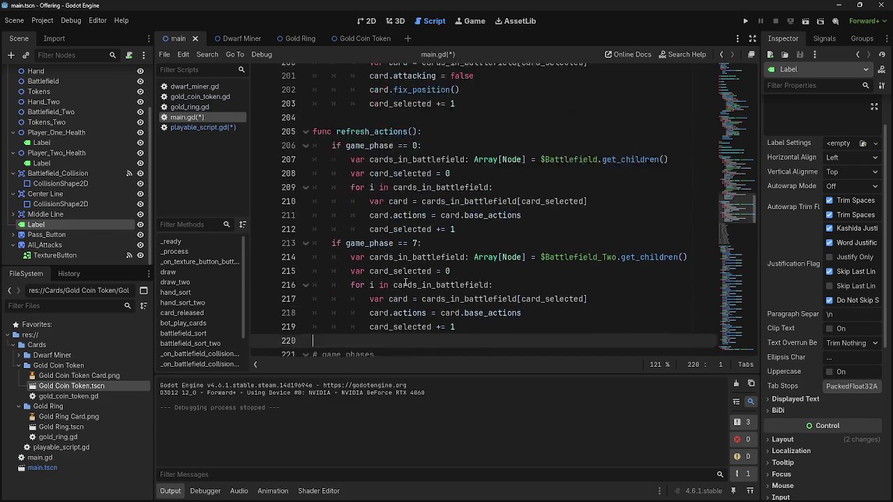
click(404, 282)
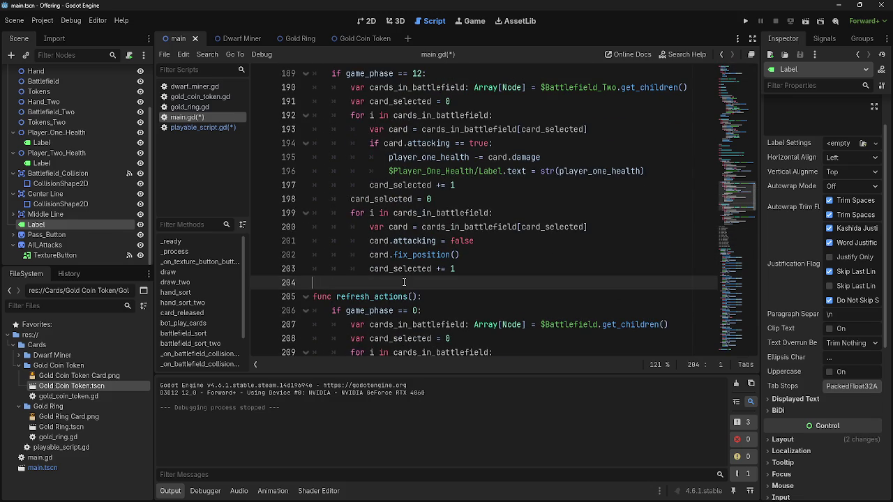
scroll(409, 272, up, 9)
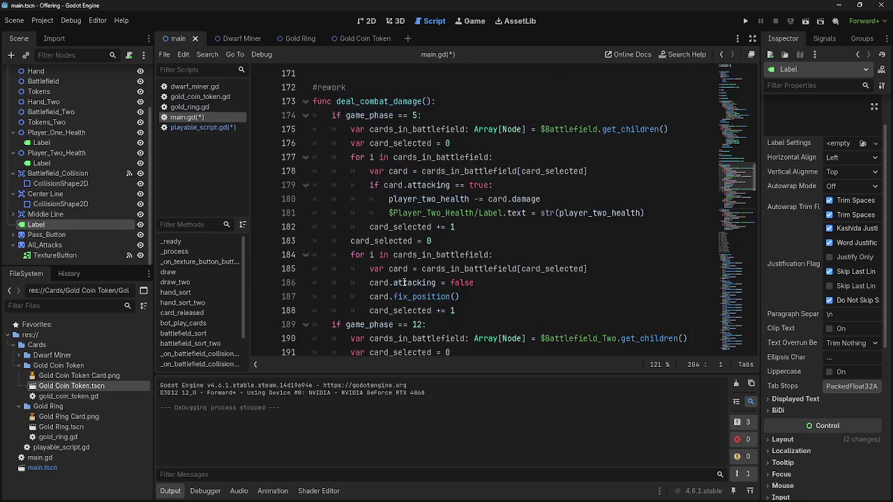
click(413, 213)
click(412, 199)
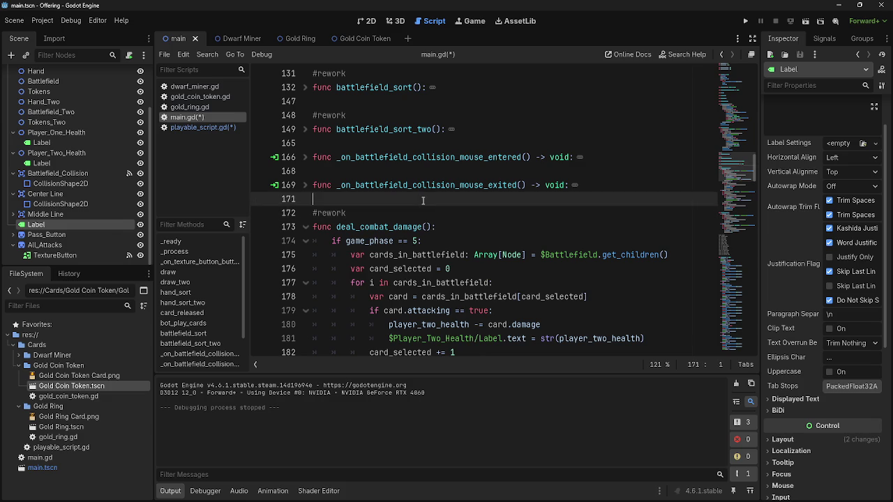
scroll(411, 209, up, 4)
click(410, 230)
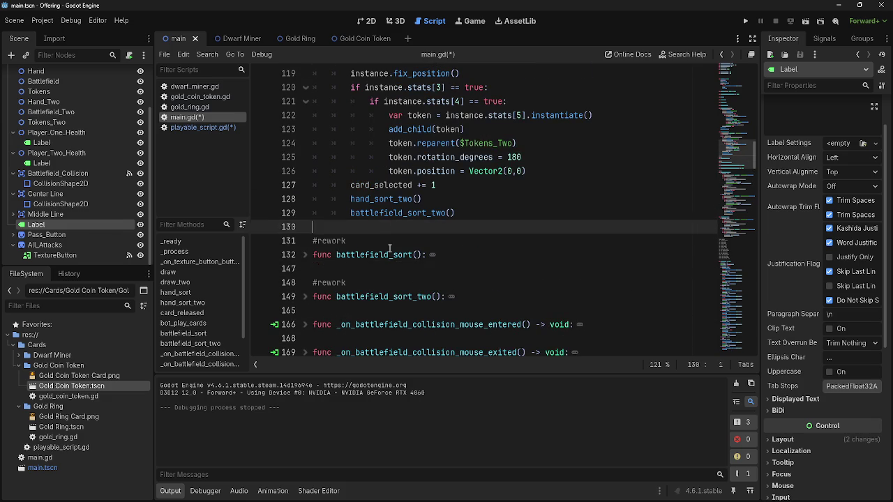
scroll(391, 268, up, 7)
scroll(390, 268, up, 9)
scroll(402, 223, down, 11)
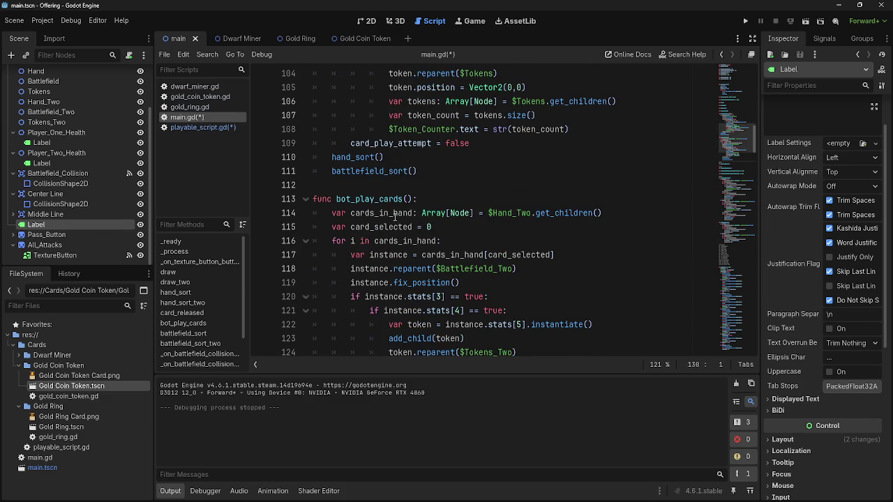
click(411, 184)
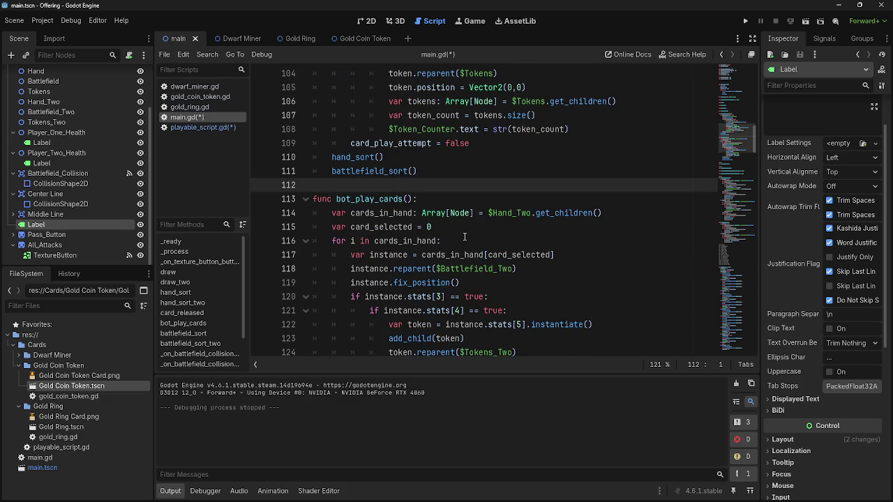
scroll(461, 237, up, 7)
click(372, 199)
scroll(371, 217, up, 3)
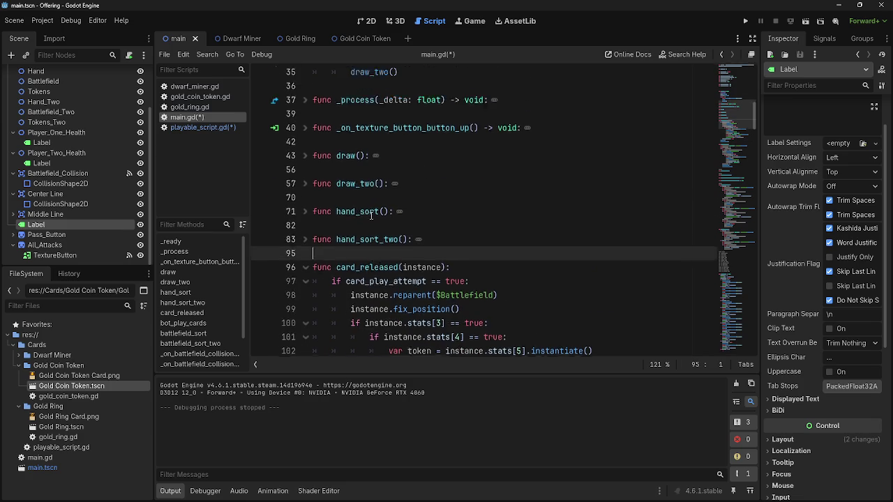
scroll(371, 216, up, 3)
click(367, 143)
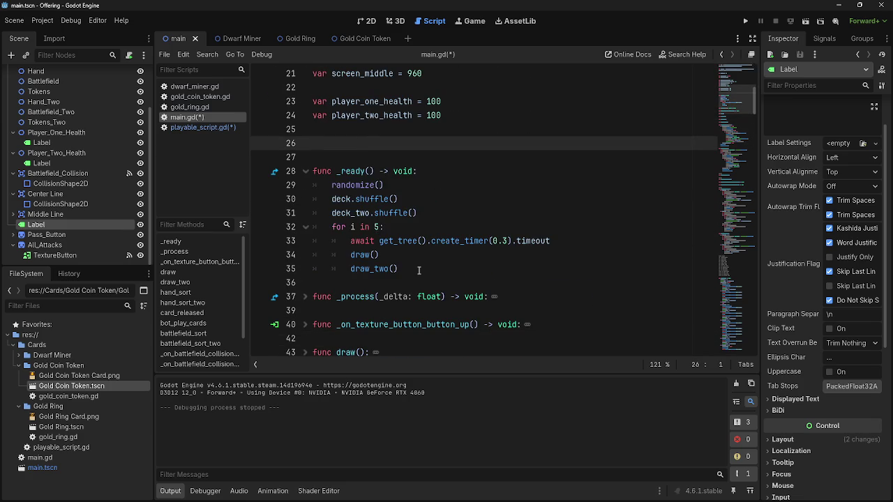
scroll(419, 271, down, 10)
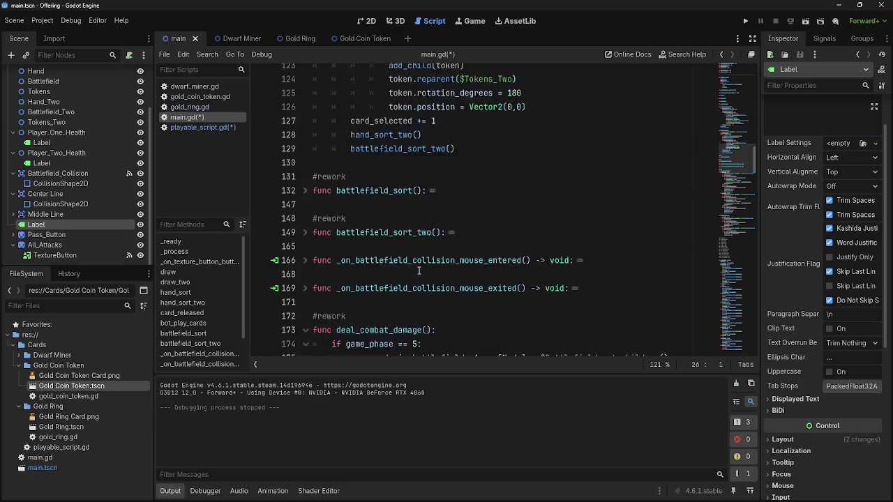
scroll(419, 271, down, 3)
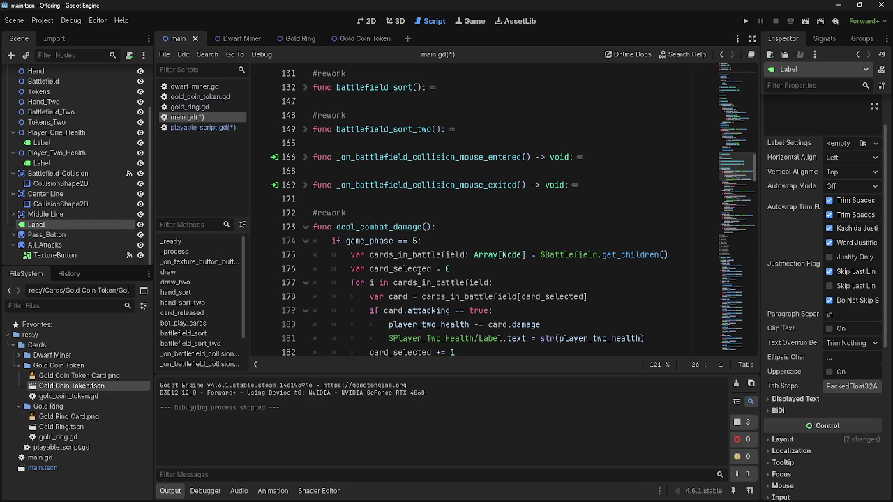
scroll(419, 271, down, 2)
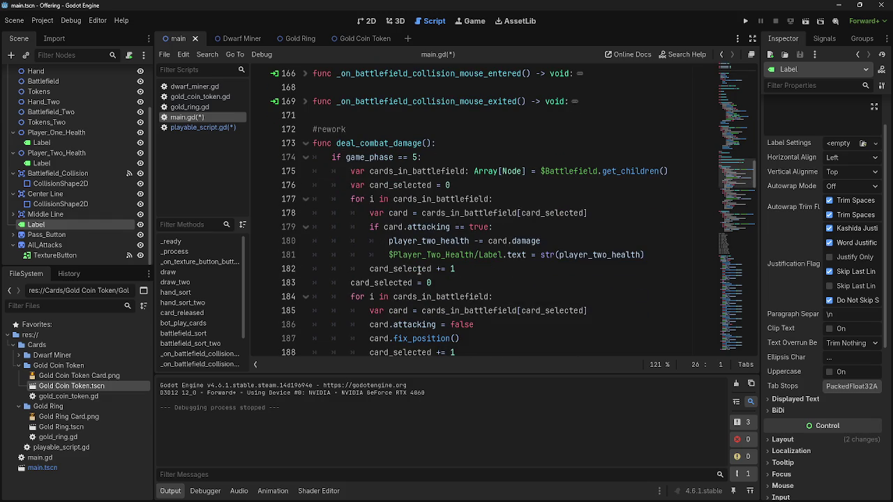
scroll(481, 254, up, 2)
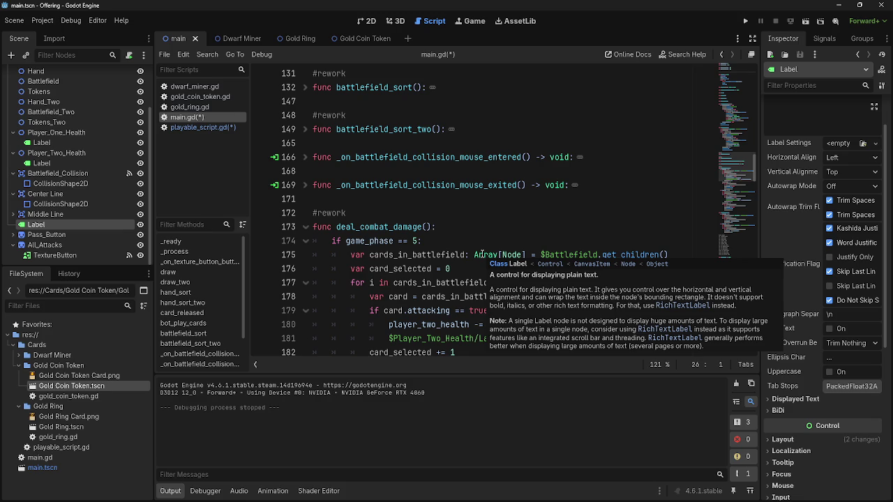
scroll(481, 255, down, 7)
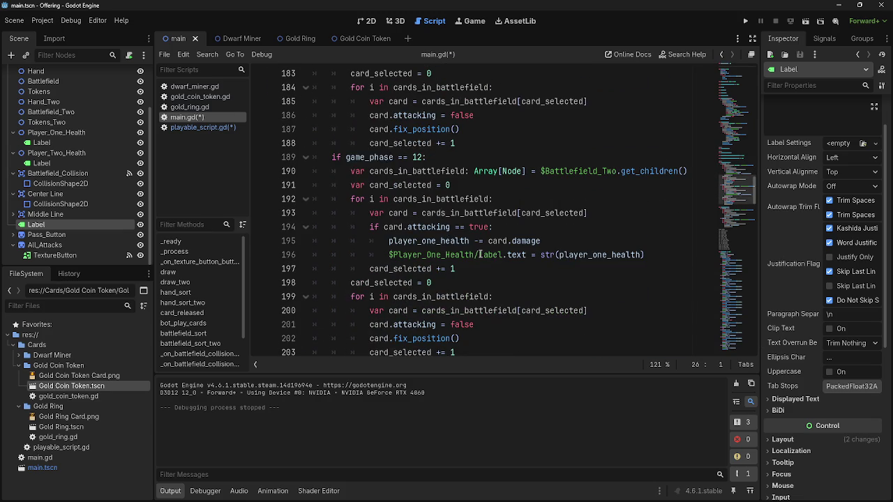
Step: Return to the top of main.gd and launch the card game with Run Project
scroll(480, 254, down, 2)
scroll(480, 255, up, 1)
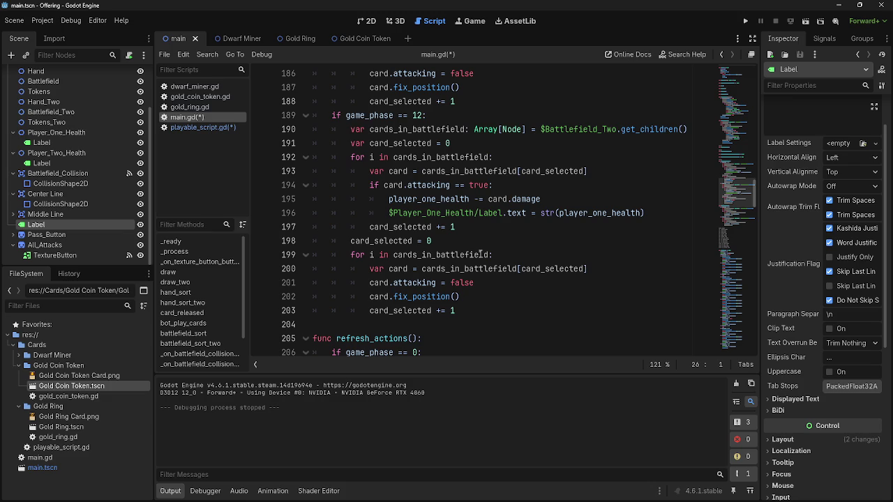
scroll(480, 255, up, 20)
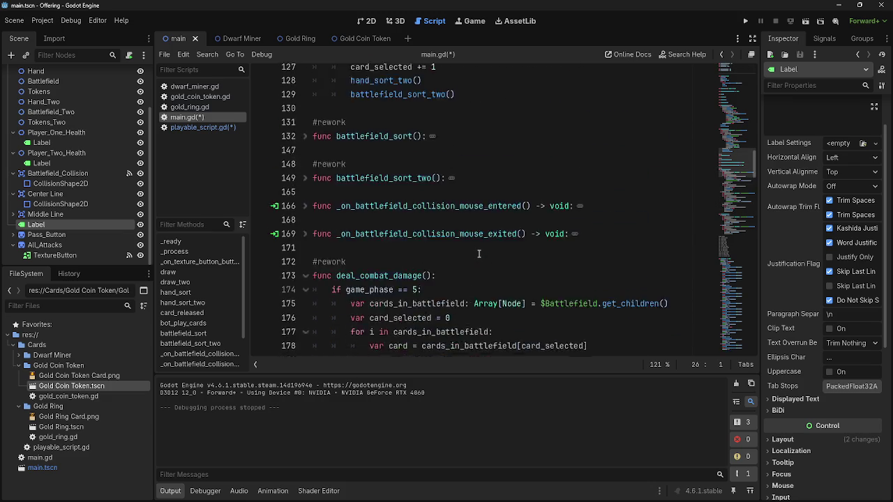
scroll(480, 255, up, 1)
click(449, 226)
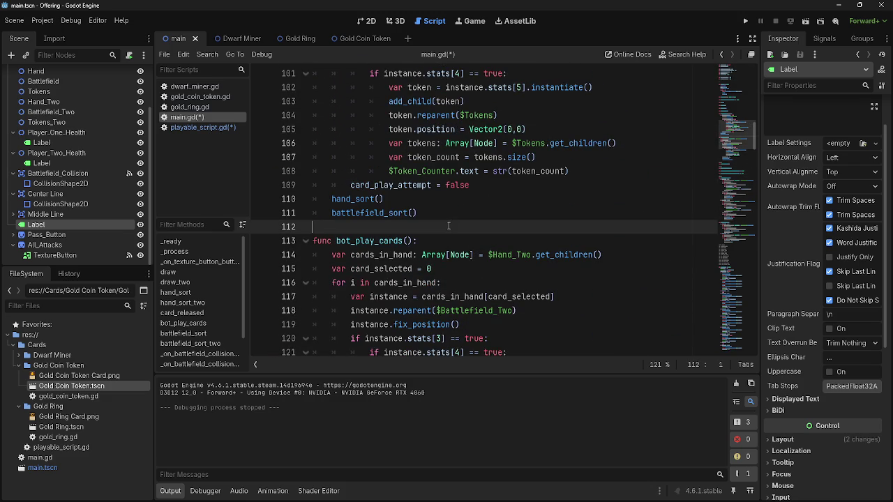
scroll(448, 226, up, 7)
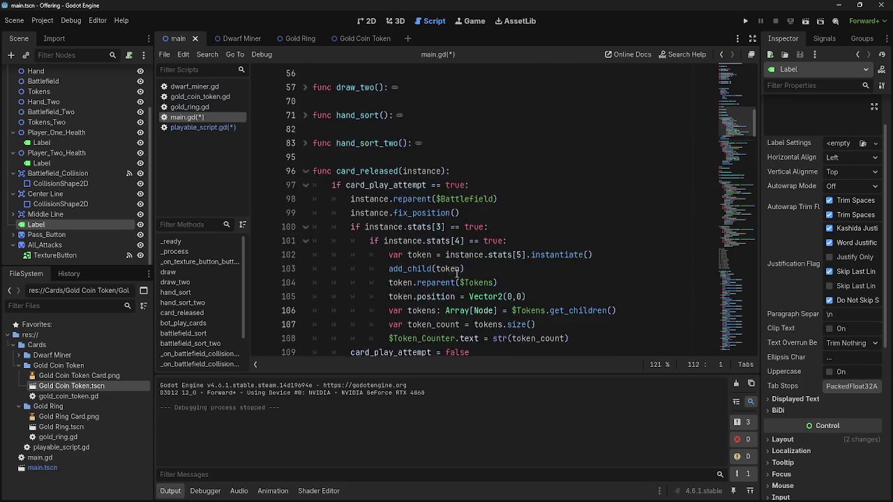
click(444, 286)
key(Up)
key(Up)
click(440, 286)
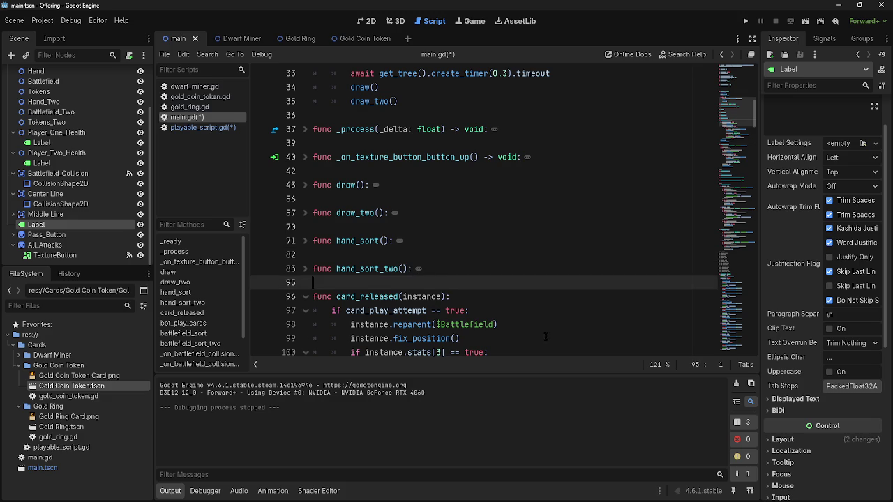
scroll(440, 285, down, 2)
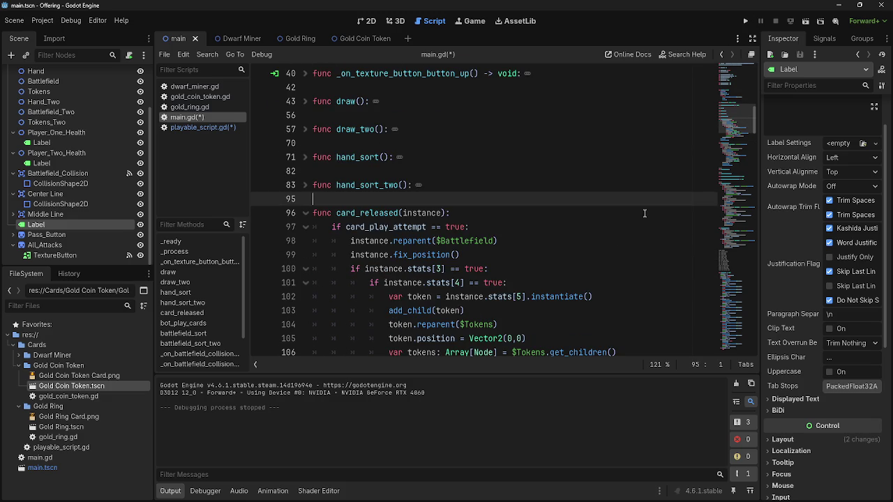
click(745, 21)
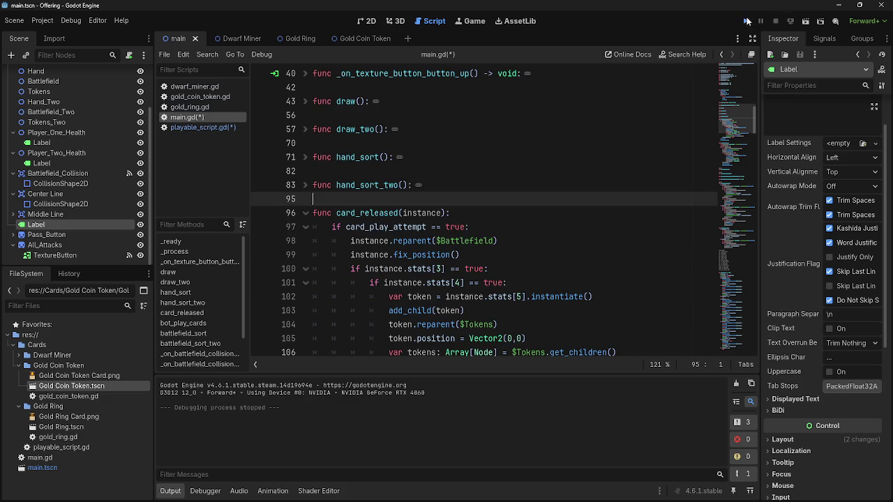
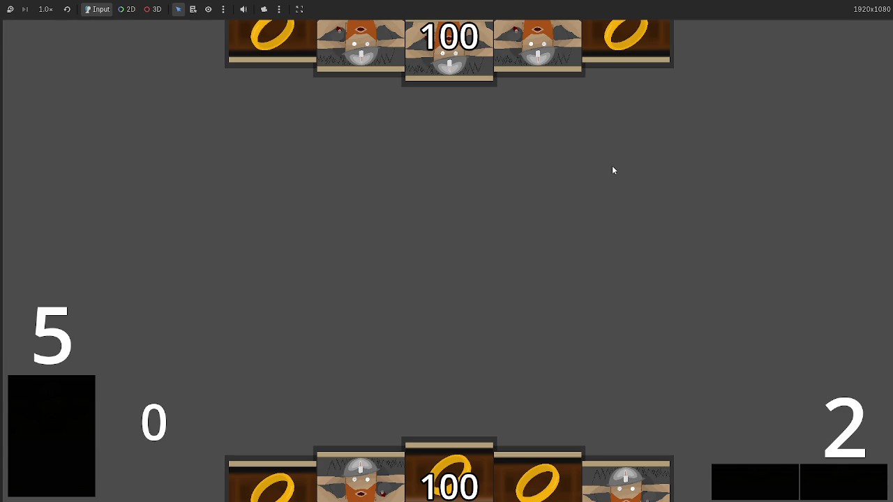
Step: Stop the running game and scroll main.gd down to the Passbutton function
key(F8)
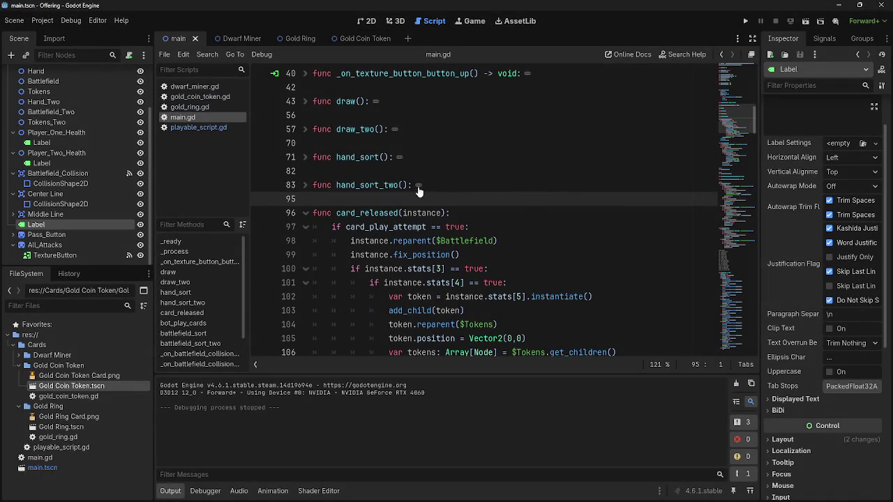
click(454, 169)
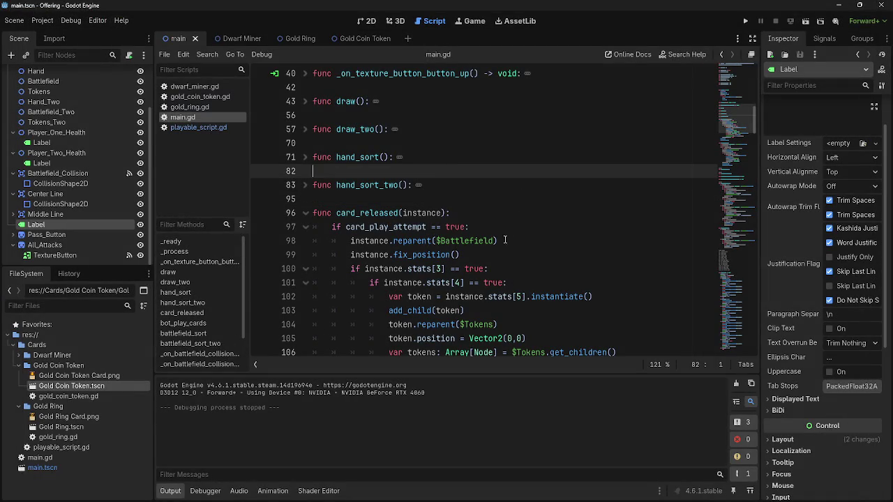
scroll(520, 240, down, 10)
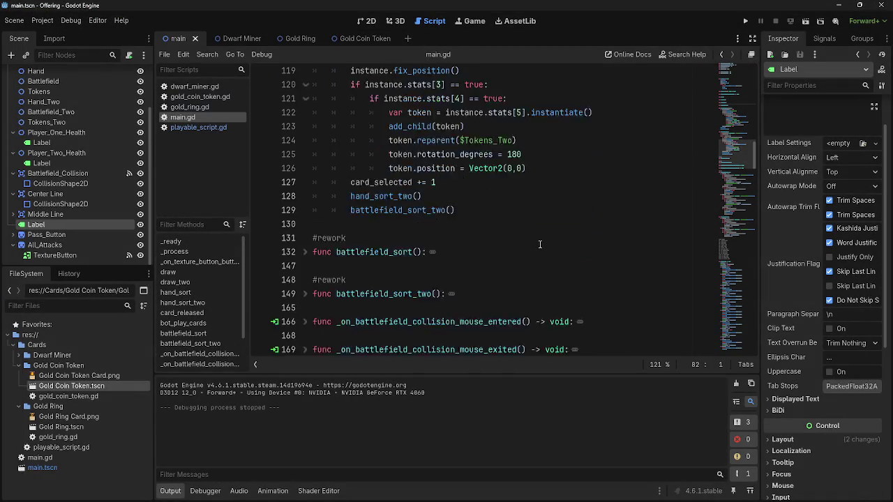
scroll(540, 244, down, 10)
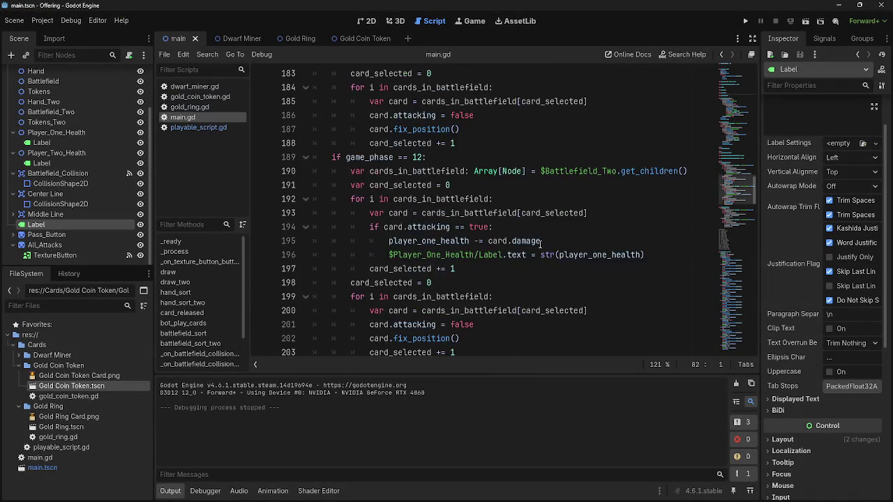
scroll(539, 244, down, 4)
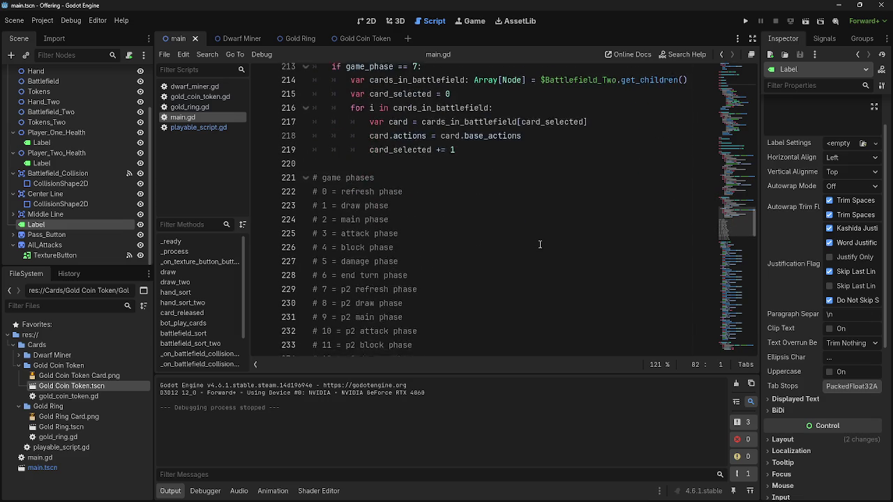
scroll(540, 244, down, 3)
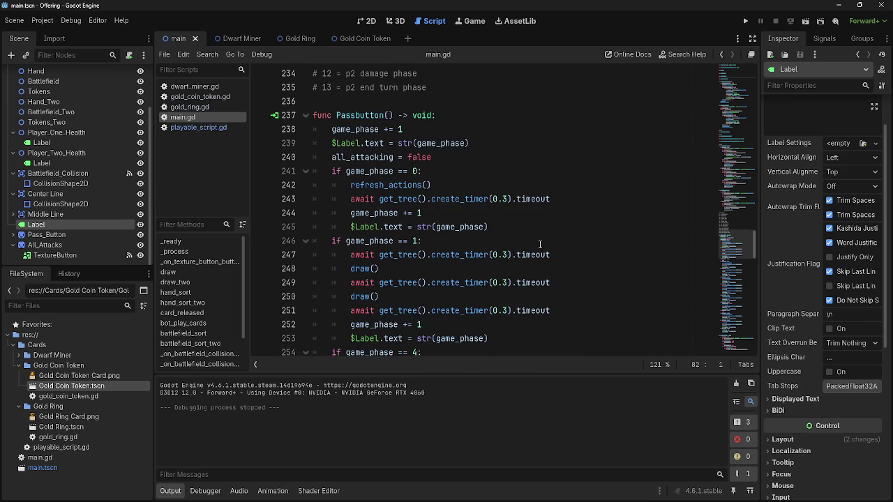
scroll(540, 244, up, 2)
click(516, 203)
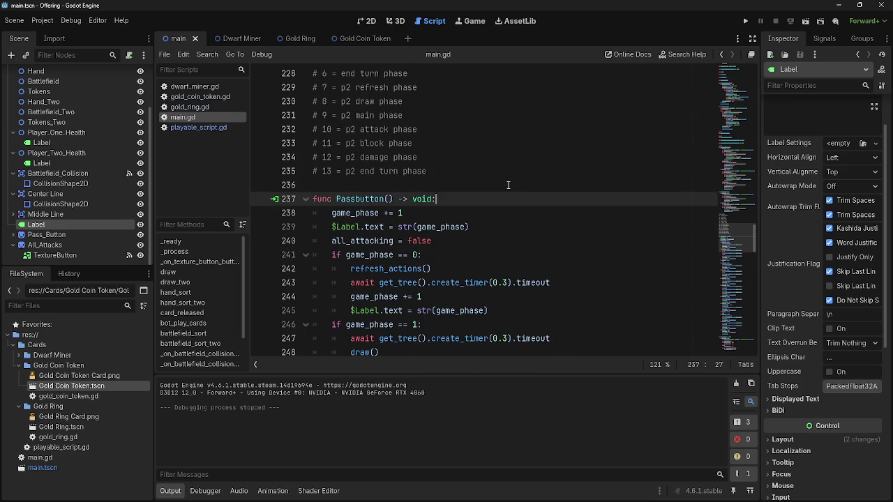
click(509, 185)
scroll(506, 198, up, 5)
click(483, 172)
Step: Scroll back to line 171, then down to the blank line before all_attacks
scroll(480, 203, up, 2)
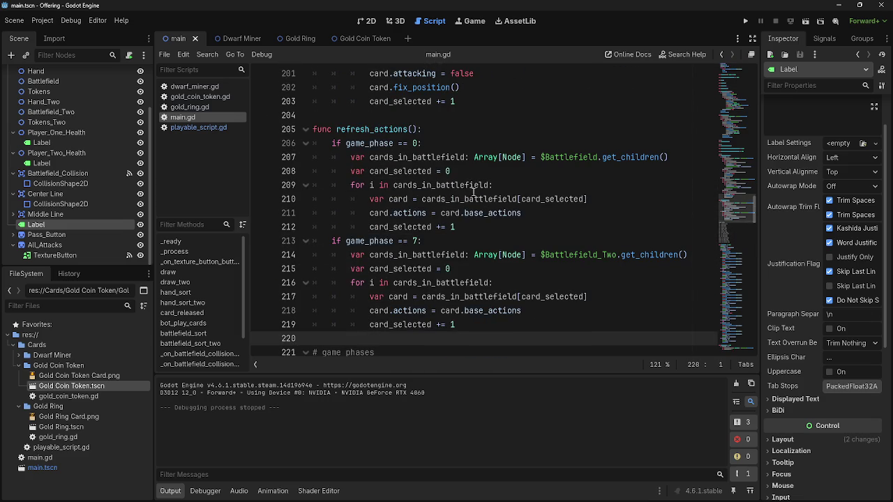
scroll(432, 138, up, 6)
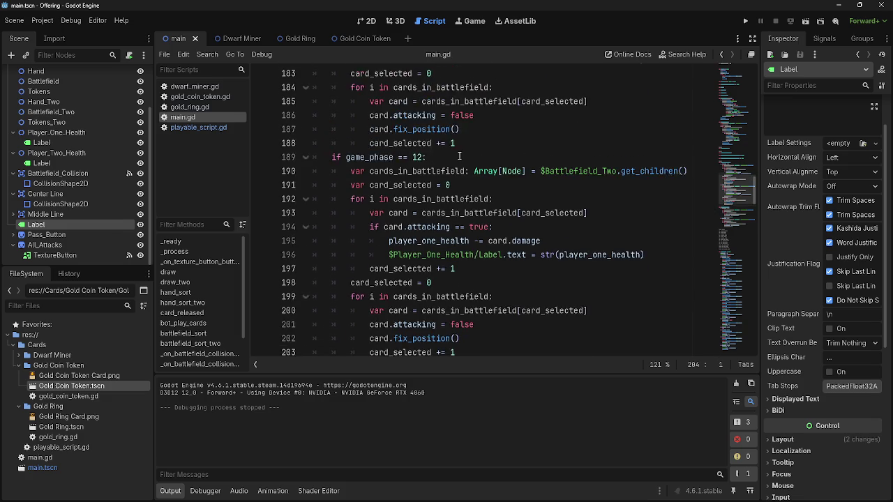
scroll(457, 207, up, 2)
click(457, 201)
scroll(498, 309, down, 7)
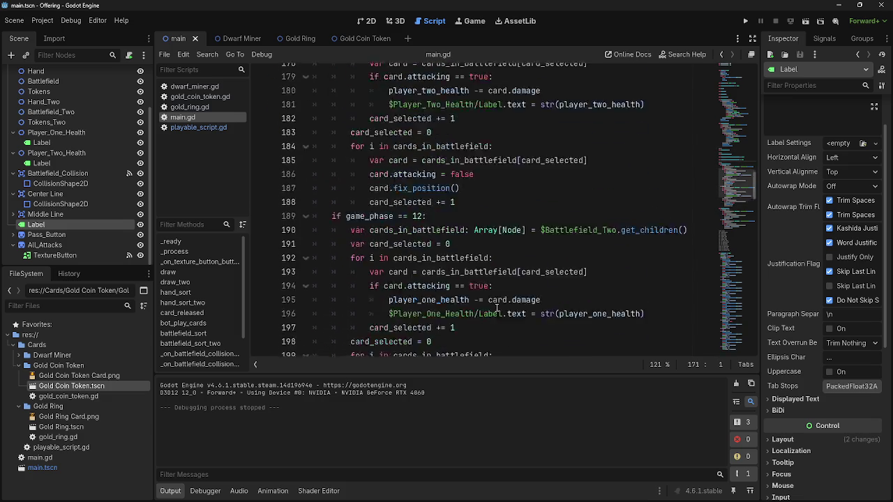
scroll(498, 309, down, 7)
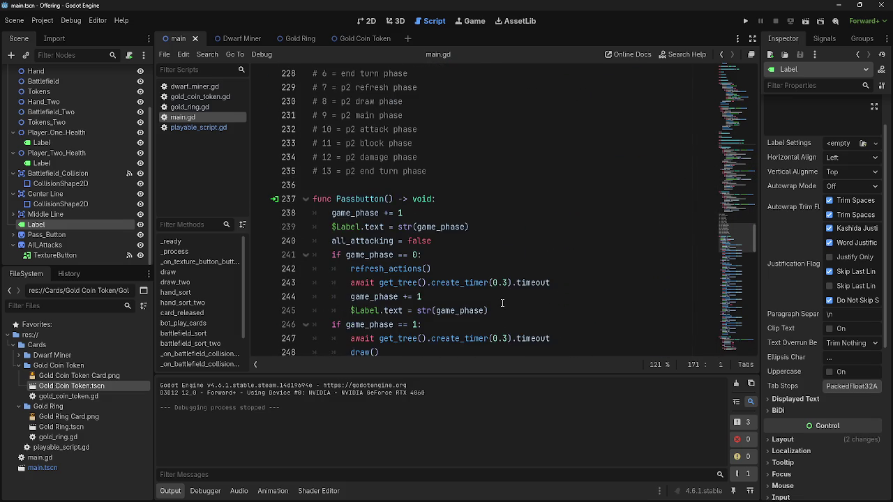
scroll(502, 302, down, 8)
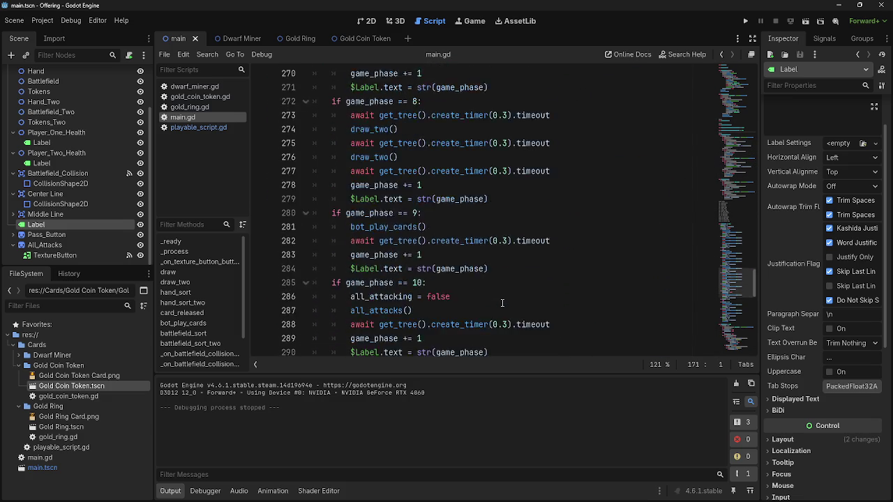
scroll(503, 303, down, 3)
click(481, 226)
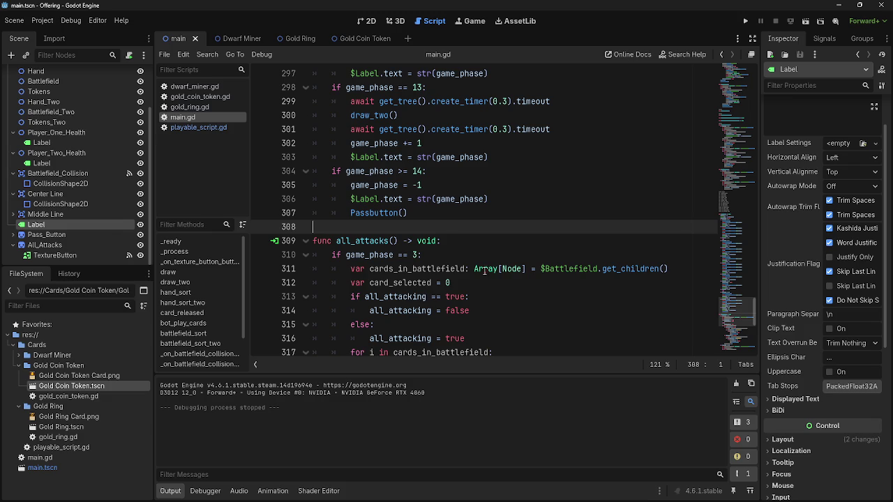
key(Up)
key(Up)
key(Up)
key(Home)
click(457, 212)
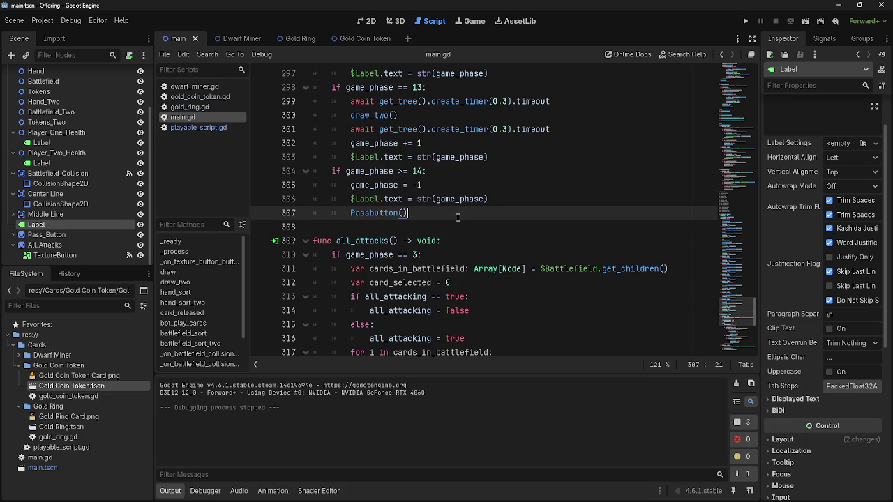
key(Up)
key(Up)
key(Up)
click(536, 201)
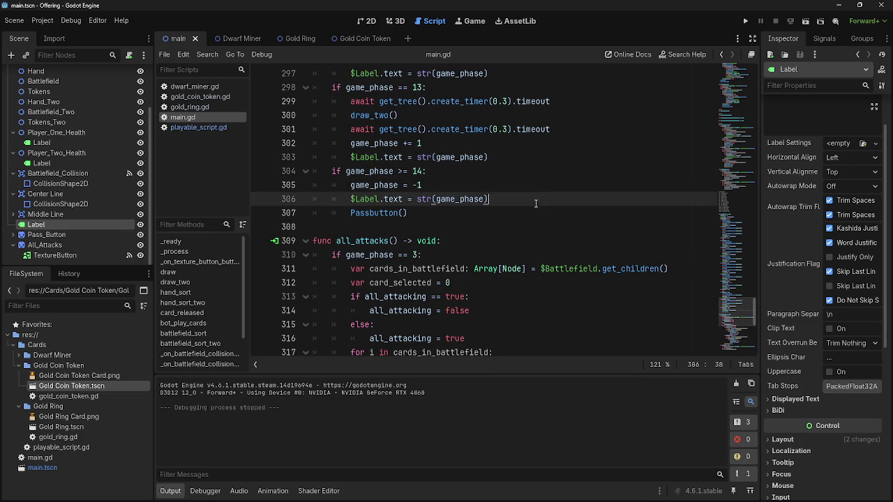
scroll(537, 203, up, 2)
click(507, 160)
click(516, 241)
click(512, 285)
click(510, 161)
click(508, 244)
scroll(505, 286, up, 3)
click(510, 284)
click(518, 191)
scroll(520, 210, up, 4)
click(522, 265)
click(518, 199)
scroll(514, 223, up, 2)
click(518, 171)
scroll(518, 174, up, 3)
click(517, 213)
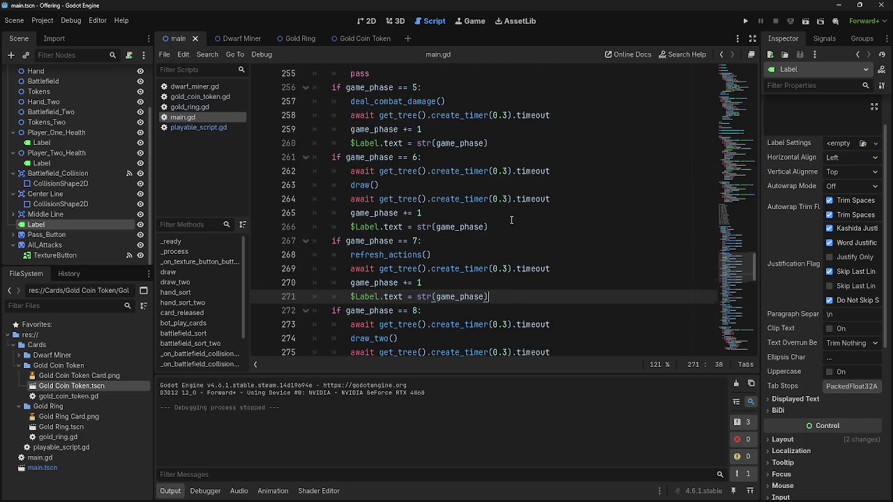
click(517, 241)
click(524, 144)
scroll(543, 237, up, 5)
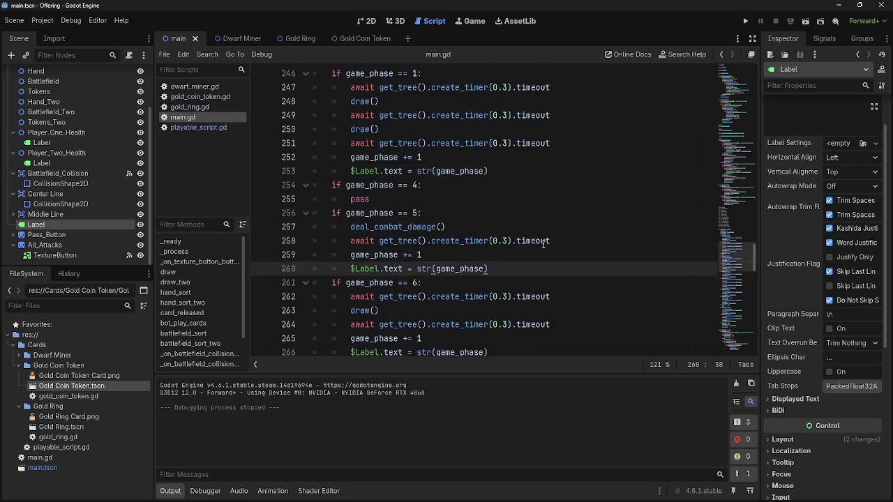
click(535, 252)
click(520, 145)
scroll(520, 146, up, 4)
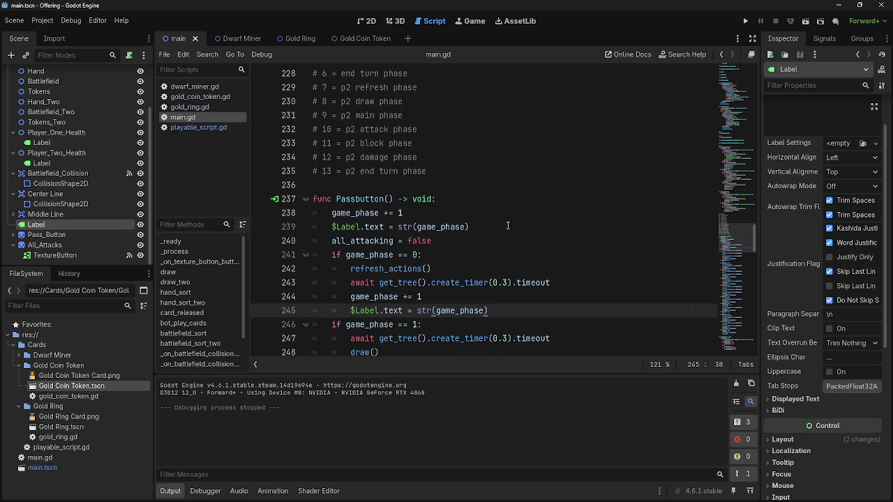
click(535, 228)
scroll(545, 295, up, 2)
scroll(545, 295, down, 15)
scroll(545, 295, down, 3)
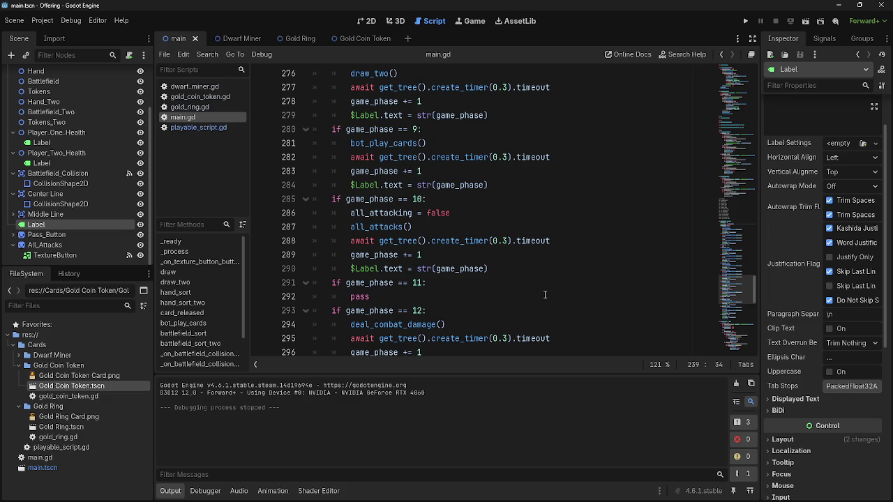
scroll(544, 294, down, 4)
scroll(440, 247, up, 15)
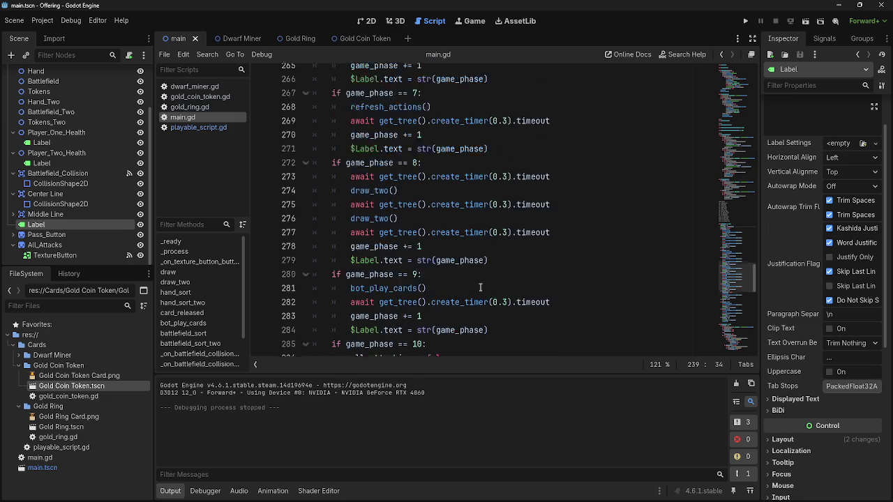
scroll(483, 288, up, 1)
click(466, 285)
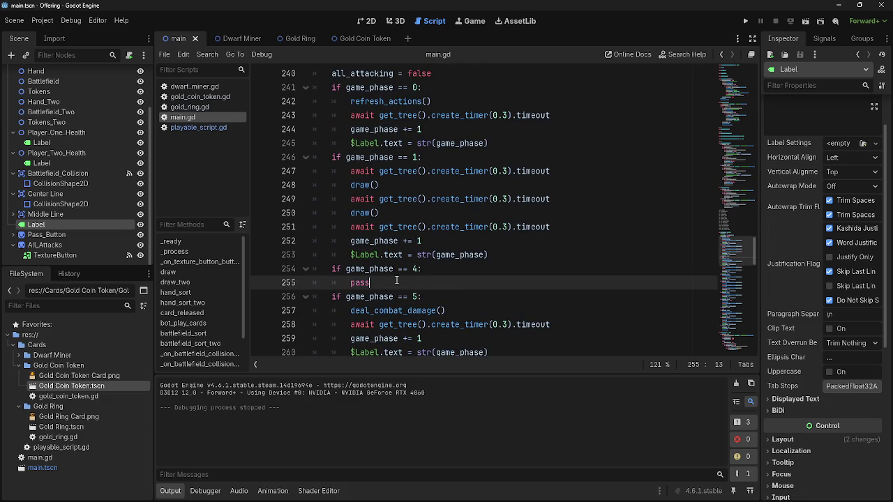
scroll(569, 309, up, 1)
scroll(569, 309, up, 7)
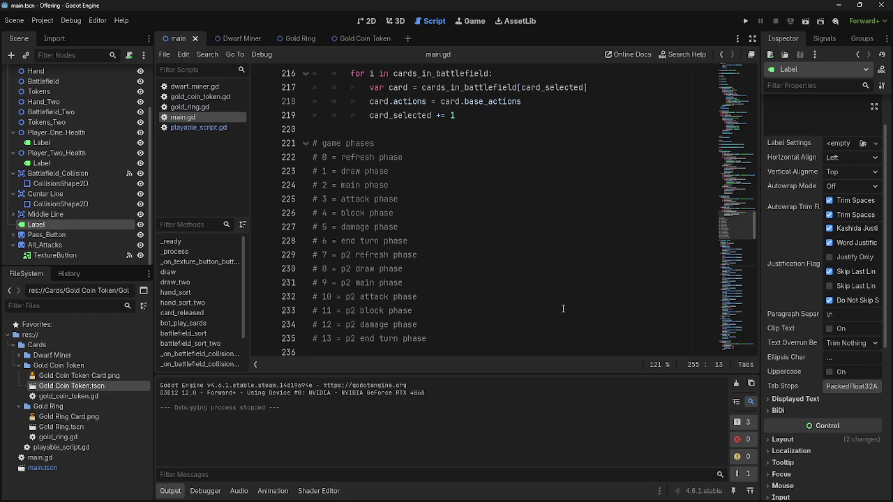
scroll(563, 308, up, 7)
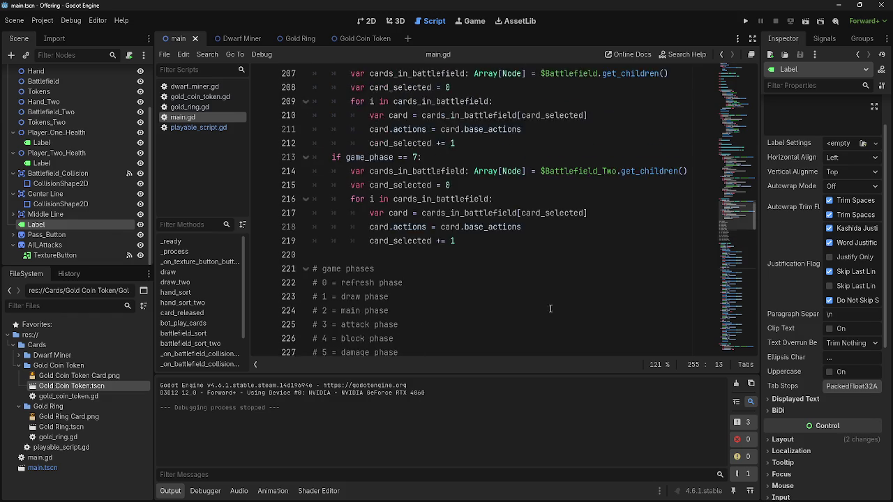
scroll(503, 279, up, 3)
click(423, 297)
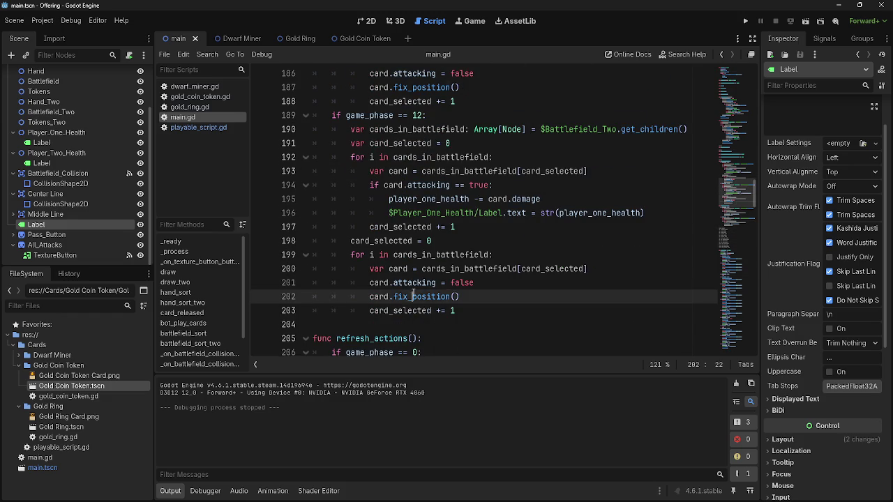
scroll(488, 307, down, 6)
scroll(488, 307, down, 14)
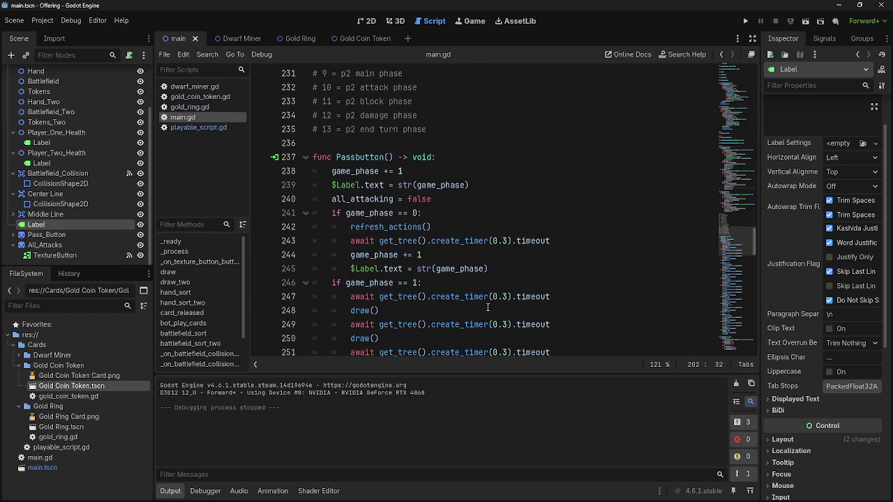
scroll(491, 305, down, 11)
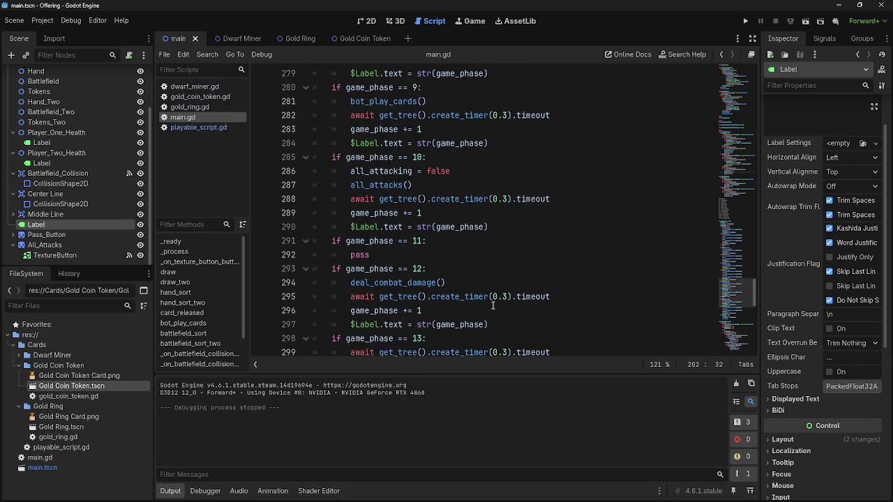
scroll(492, 305, down, 2)
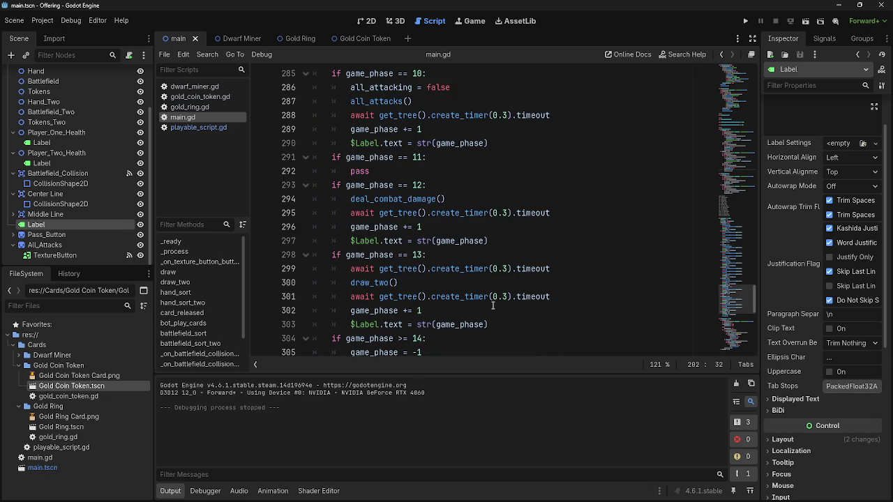
click(480, 254)
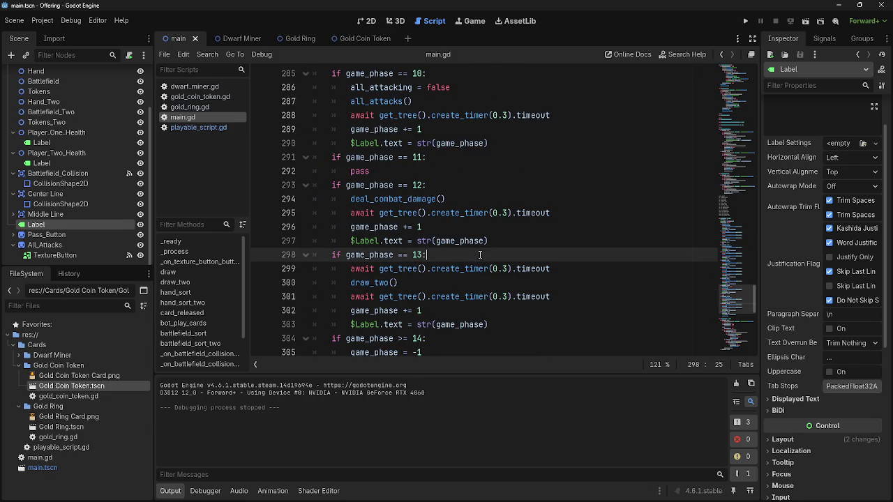
scroll(541, 311, down, 7)
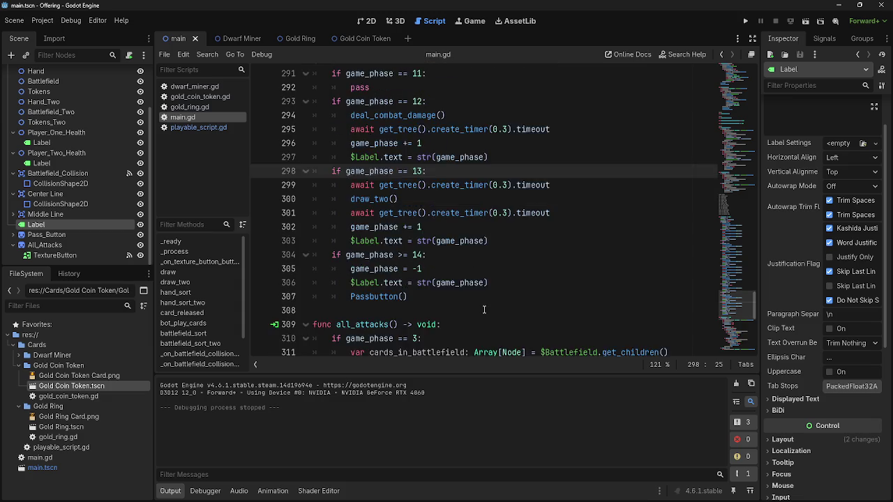
scroll(539, 312, up, 4)
scroll(539, 312, up, 20)
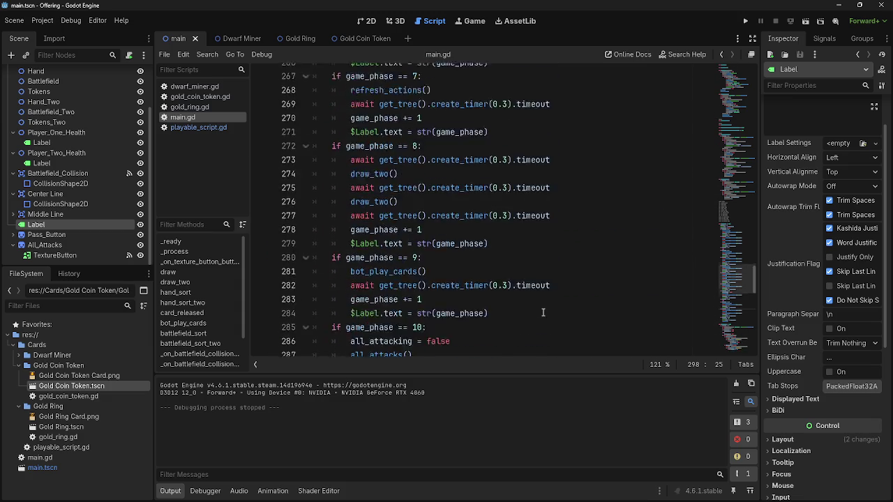
scroll(542, 313, up, 20)
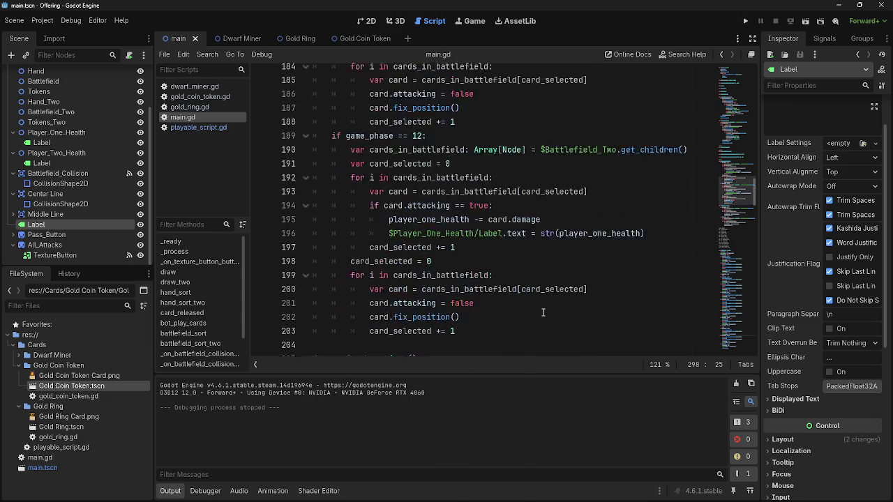
scroll(543, 312, up, 20)
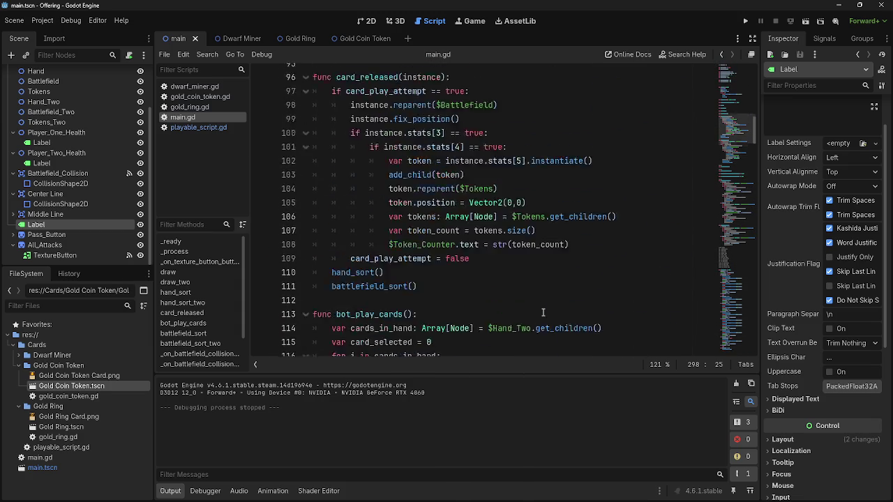
scroll(543, 313, up, 7)
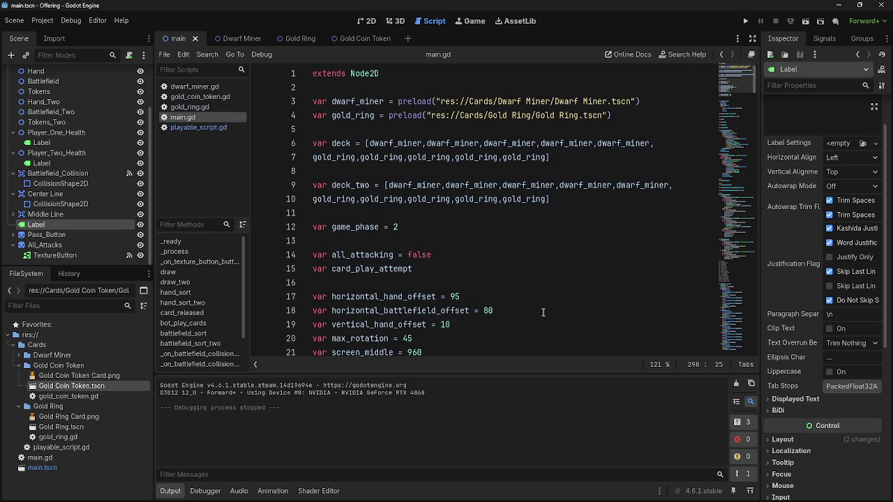
scroll(543, 312, down, 20)
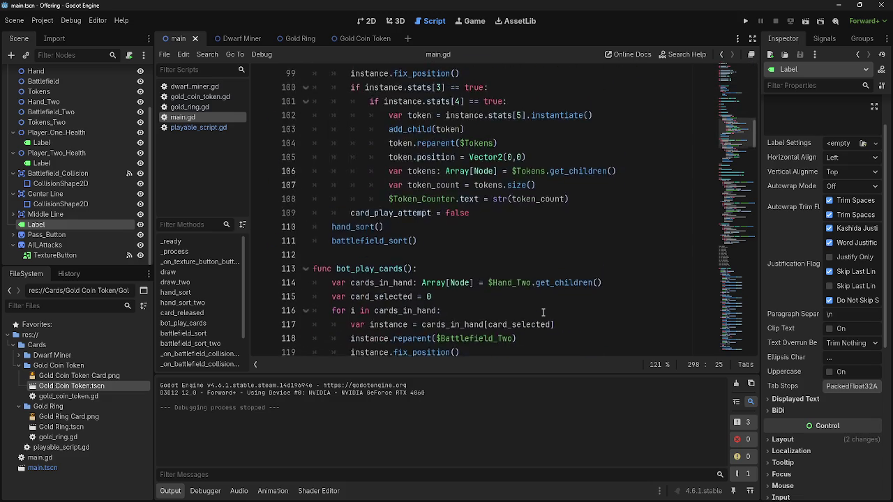
scroll(542, 312, down, 20)
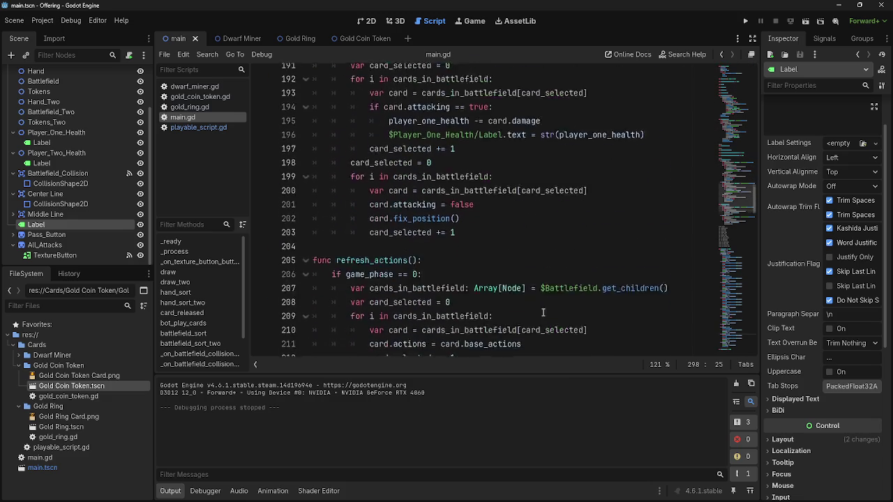
scroll(543, 312, down, 15)
scroll(543, 313, up, 7)
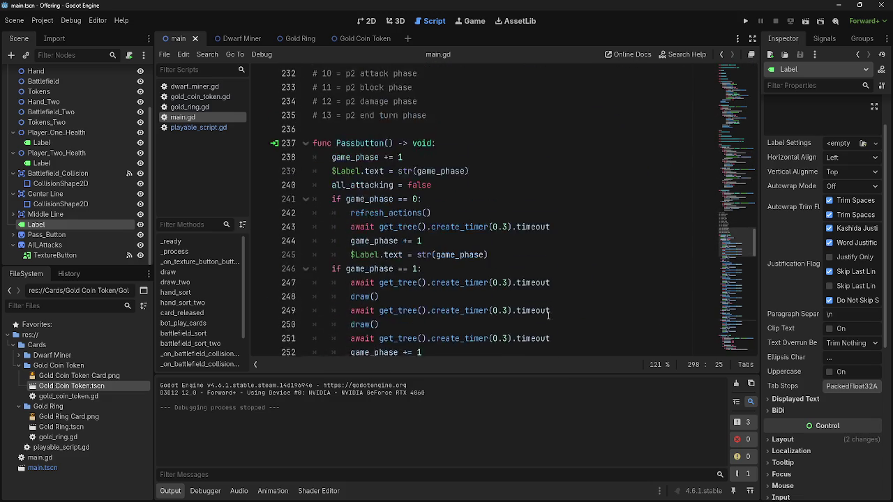
click(492, 254)
click(514, 213)
click(512, 253)
click(517, 213)
click(507, 252)
click(430, 267)
click(496, 213)
click(501, 297)
scroll(501, 297, down, 2)
click(423, 241)
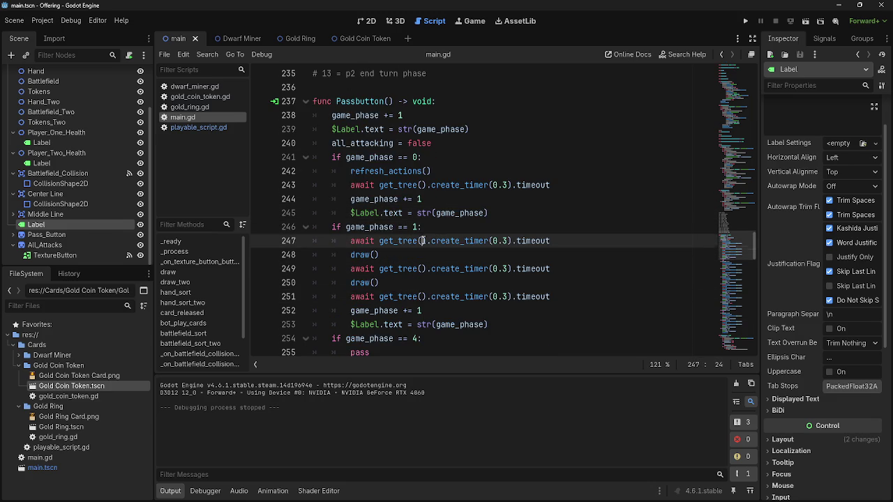
click(427, 241)
scroll(630, 257, down, 3)
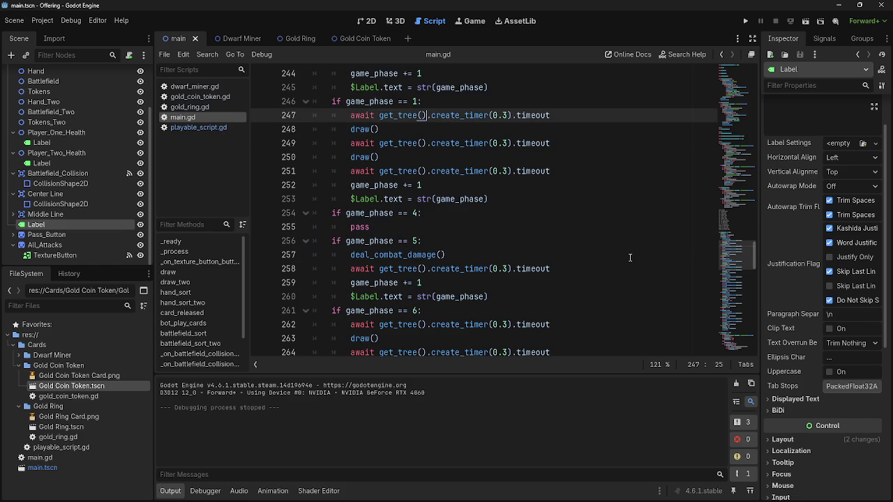
click(557, 199)
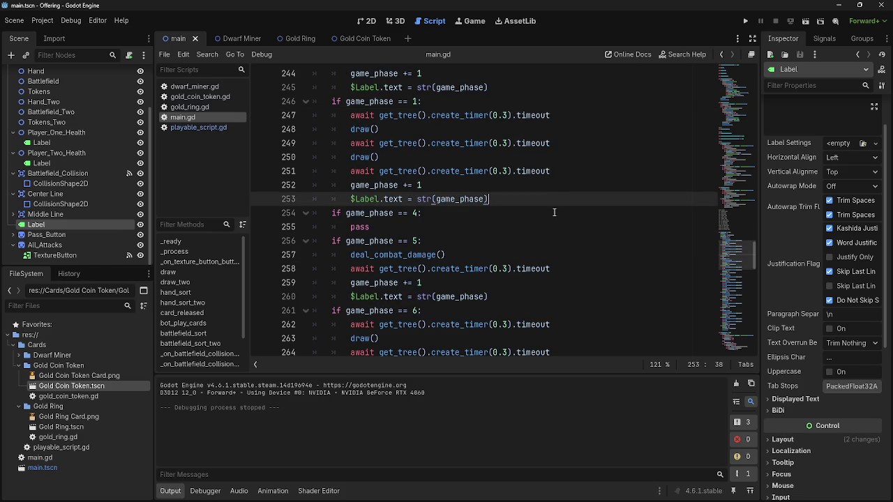
click(530, 227)
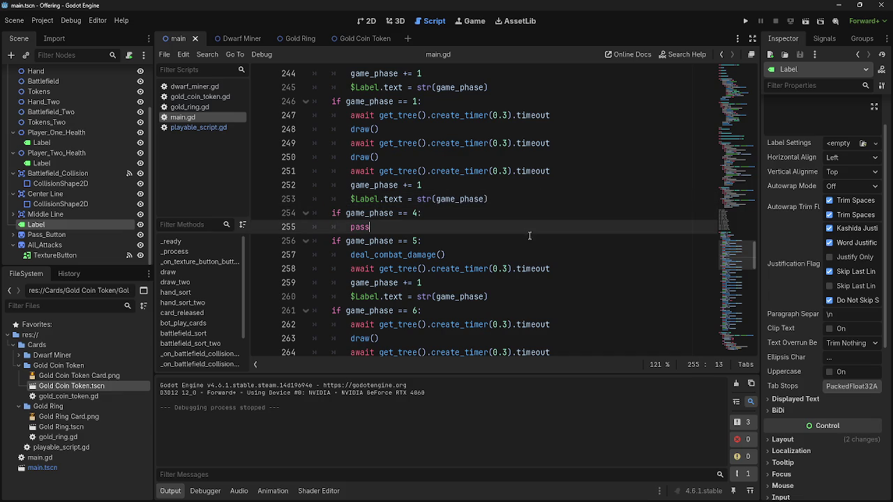
scroll(539, 273, up, 10)
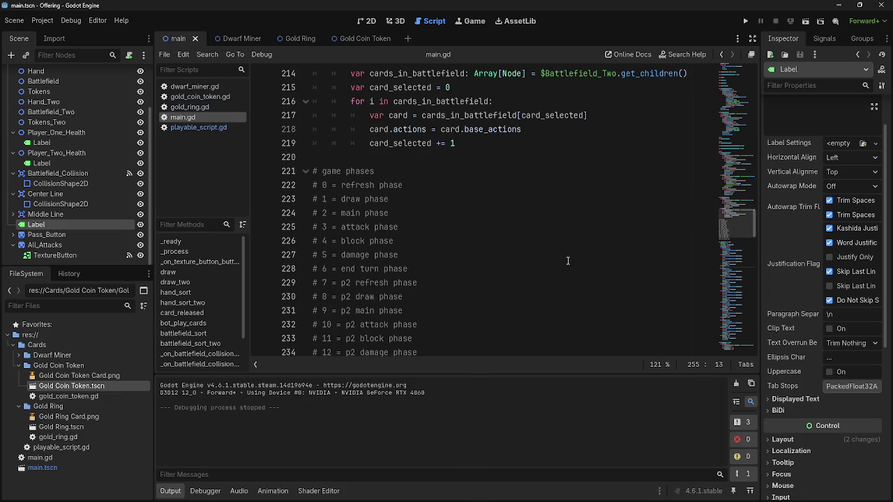
scroll(552, 262, up, 5)
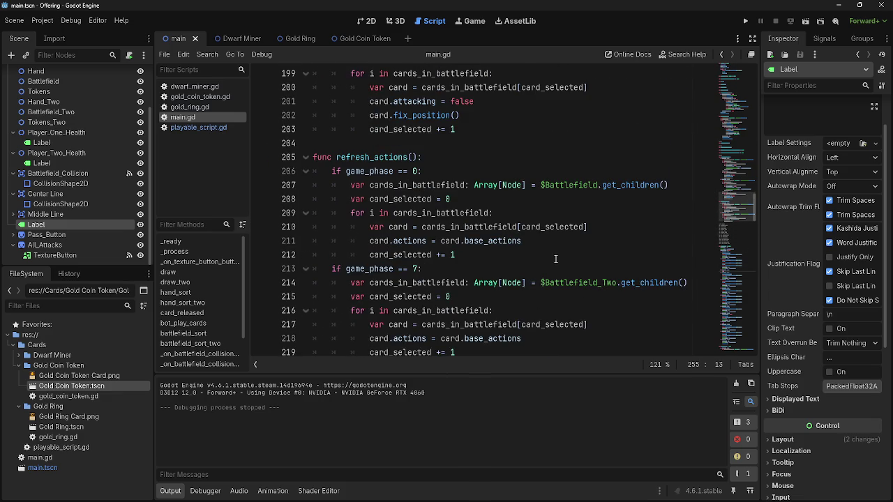
click(387, 270)
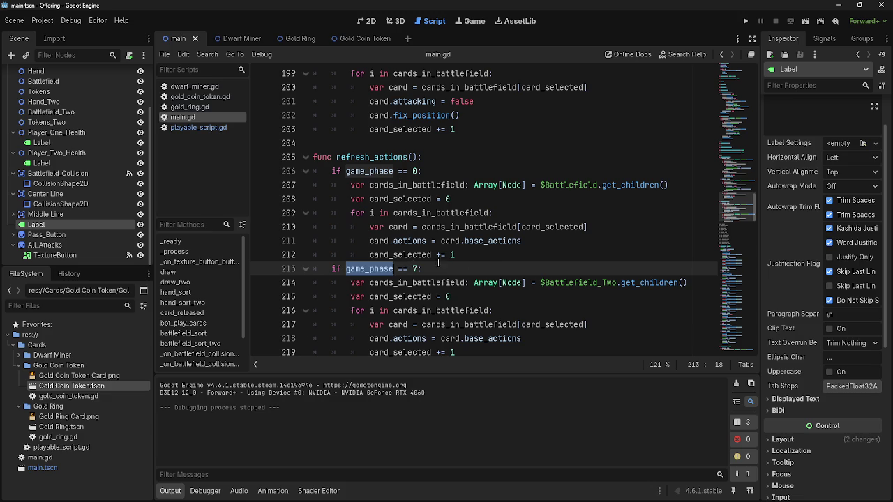
click(506, 258)
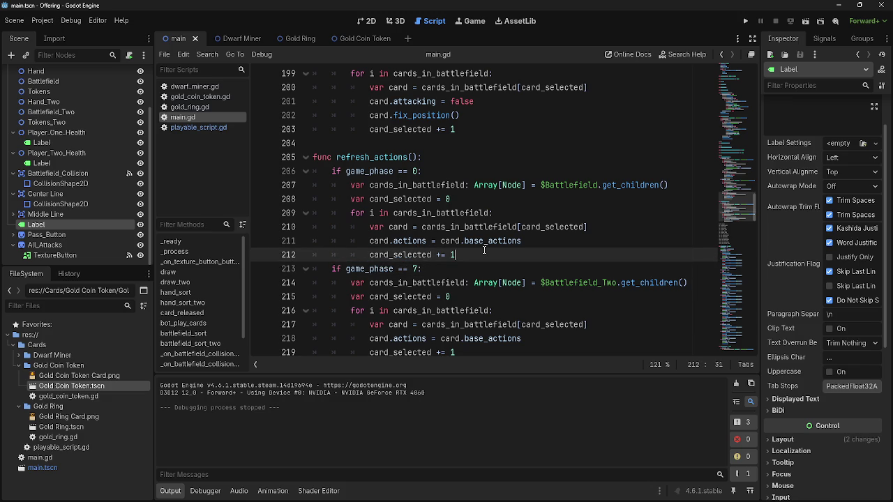
scroll(484, 250, down, 15)
scroll(476, 256, down, 15)
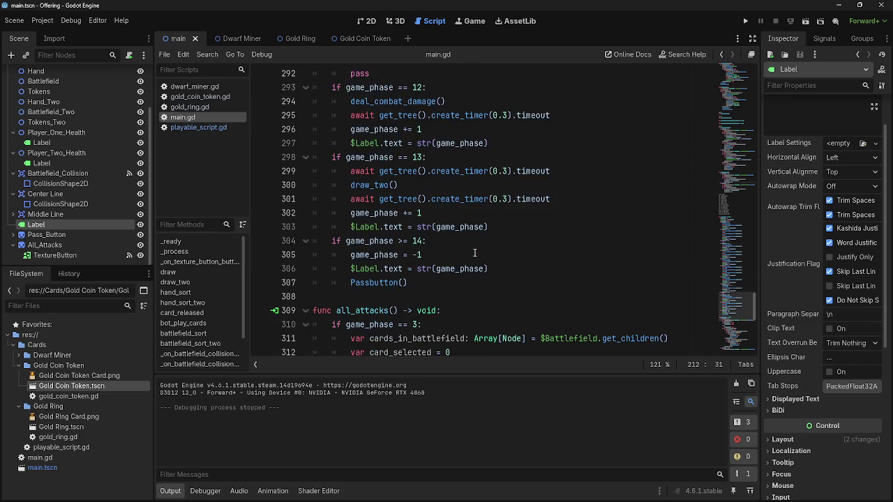
scroll(474, 253, up, 12)
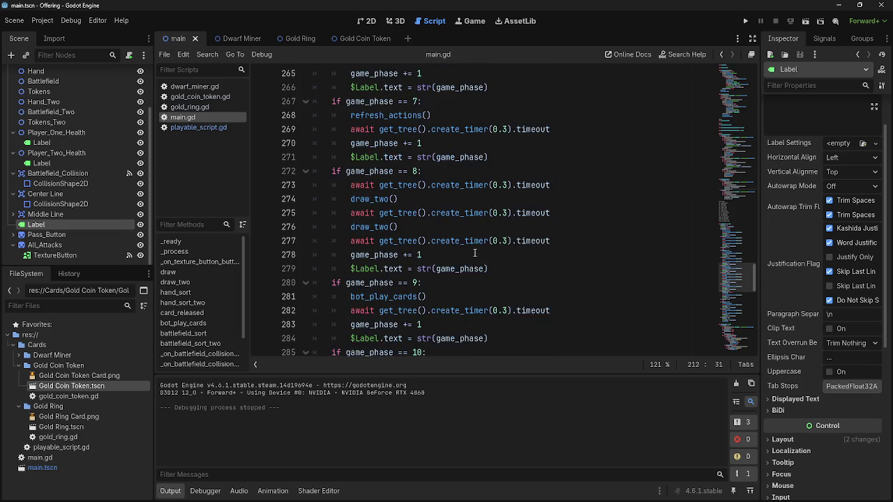
scroll(475, 252, up, 12)
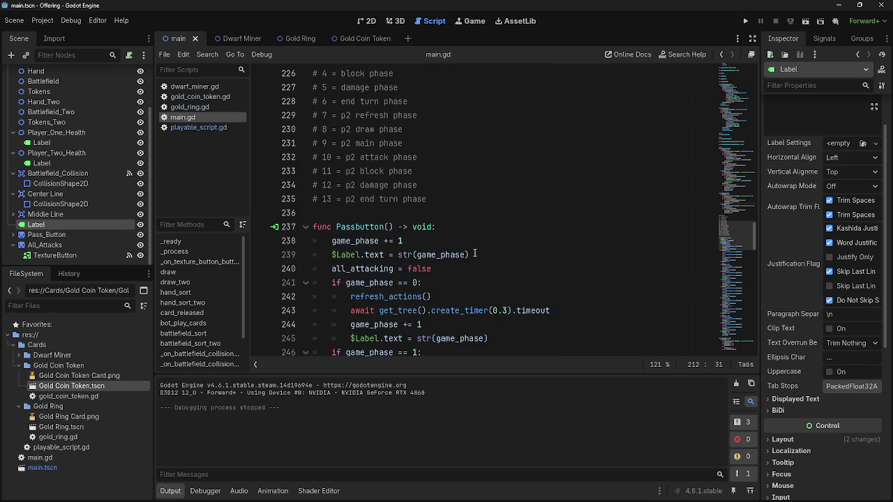
scroll(474, 252, up, 10)
click(462, 229)
scroll(460, 255, up, 7)
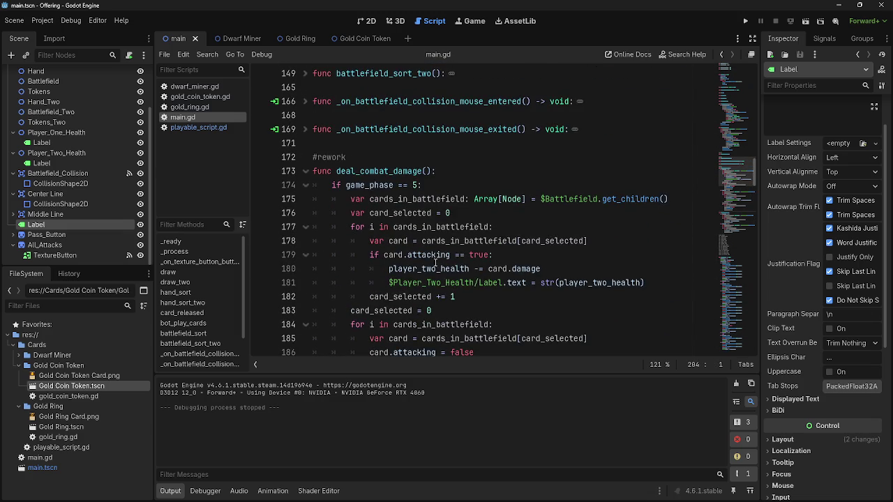
scroll(433, 264, down, 3)
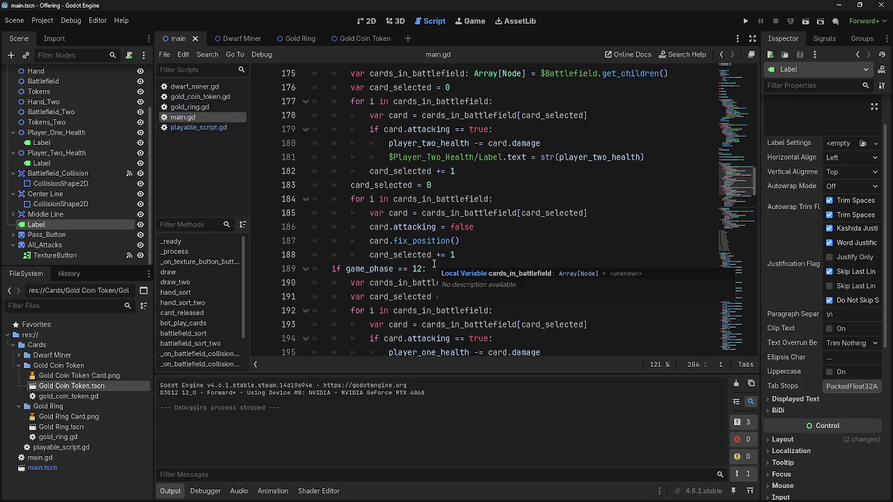
scroll(488, 262, down, 14)
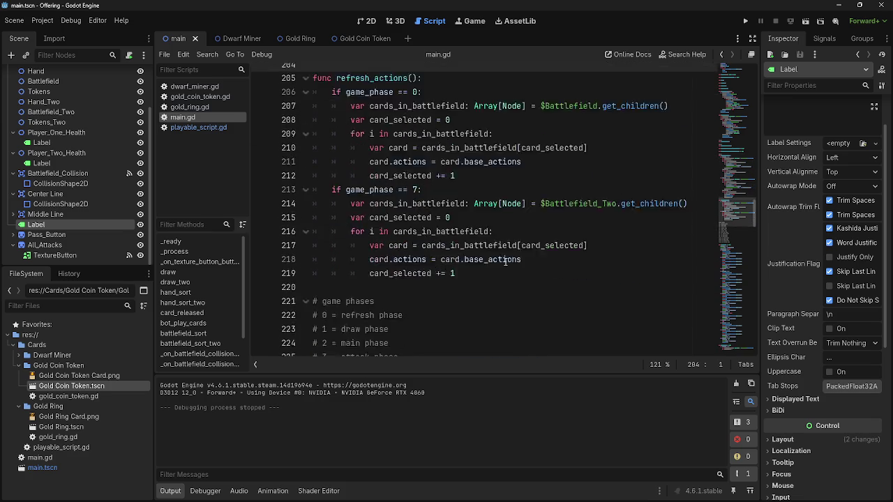
scroll(503, 261, down, 20)
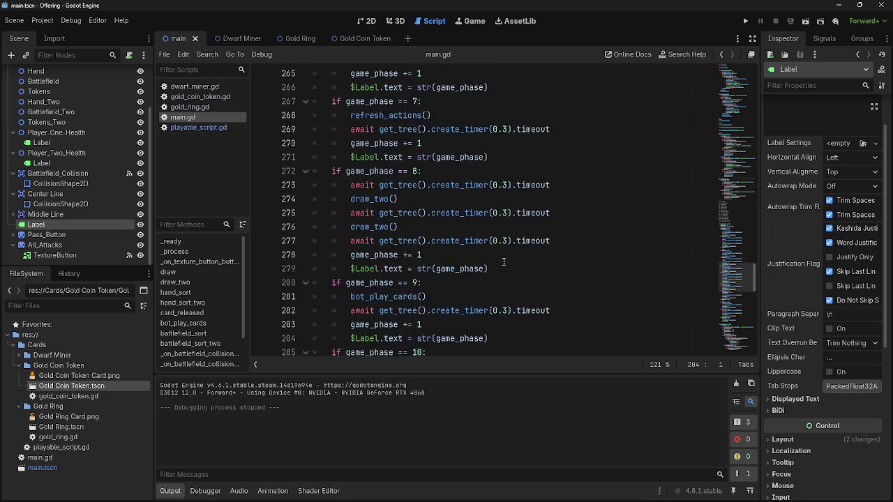
scroll(503, 262, down, 8)
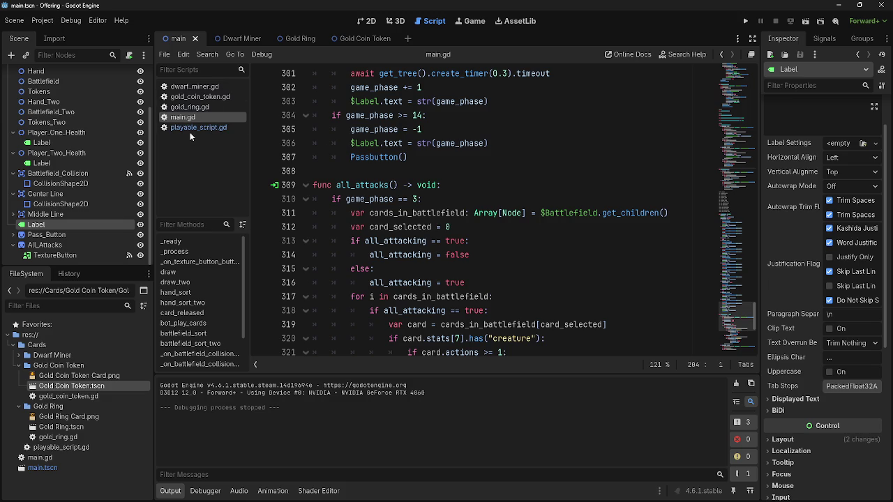
scroll(556, 241, up, 18)
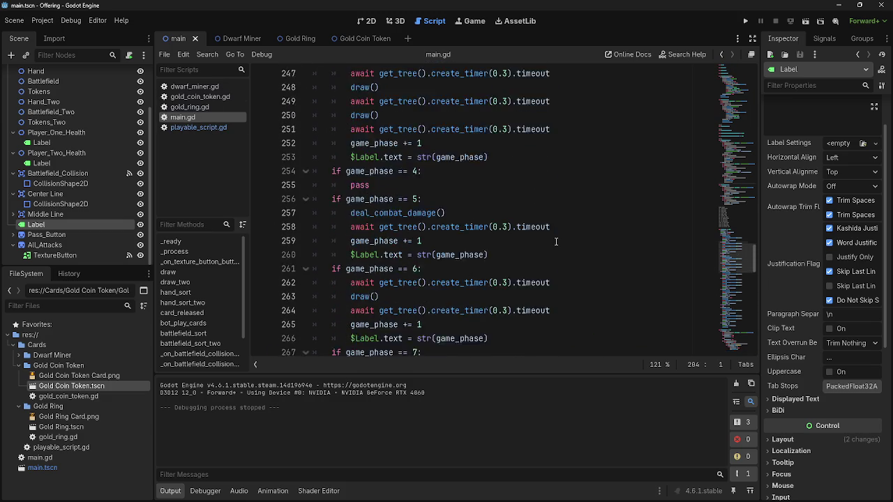
scroll(556, 242, up, 20)
scroll(556, 241, up, 20)
click(324, 268)
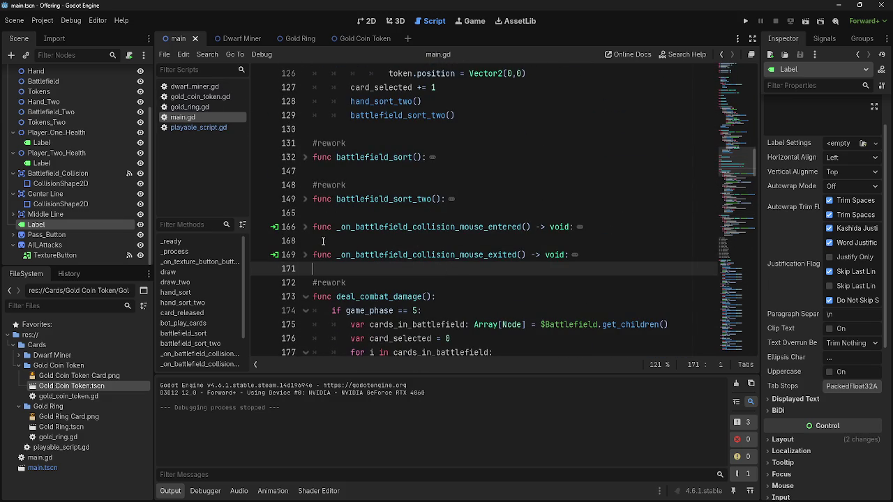
click(305, 255)
click(305, 255)
click(305, 227)
click(305, 227)
click(305, 199)
click(305, 199)
scroll(535, 258, down, 4)
scroll(534, 259, down, 7)
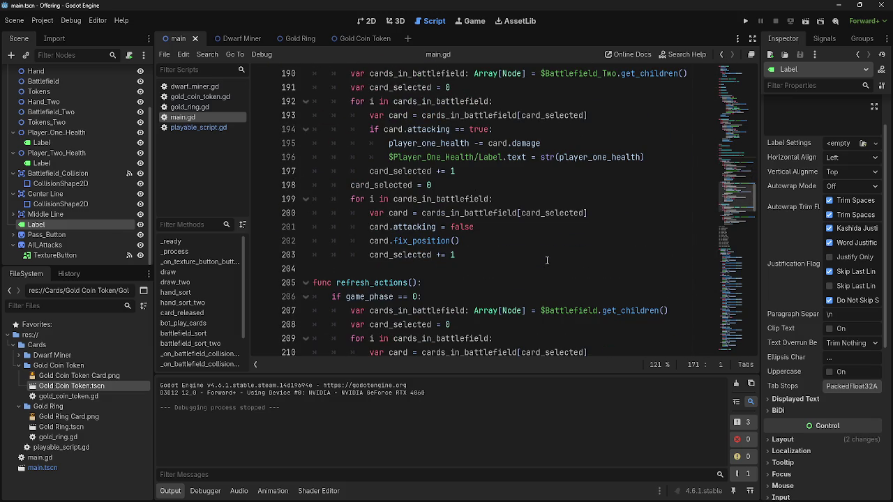
click(547, 261)
click(417, 242)
click(467, 253)
click(510, 240)
click(583, 214)
scroll(586, 232, up, 1)
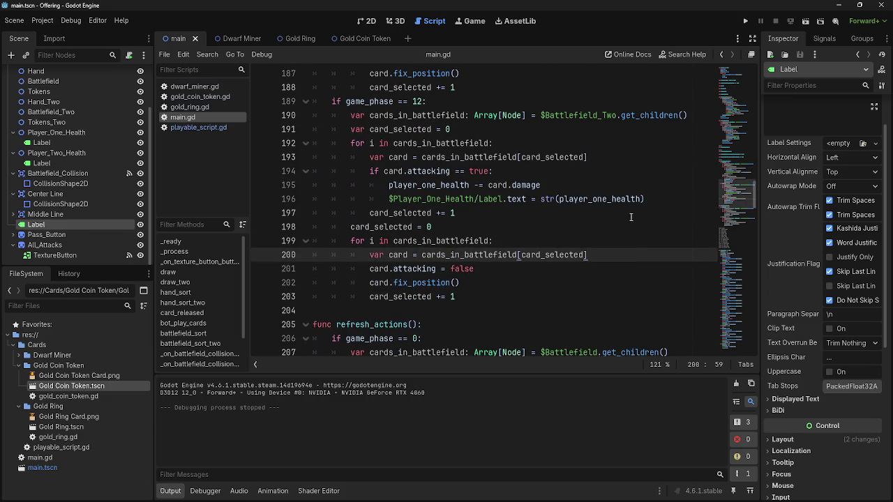
click(672, 202)
click(658, 158)
click(692, 115)
click(668, 161)
click(670, 198)
click(499, 283)
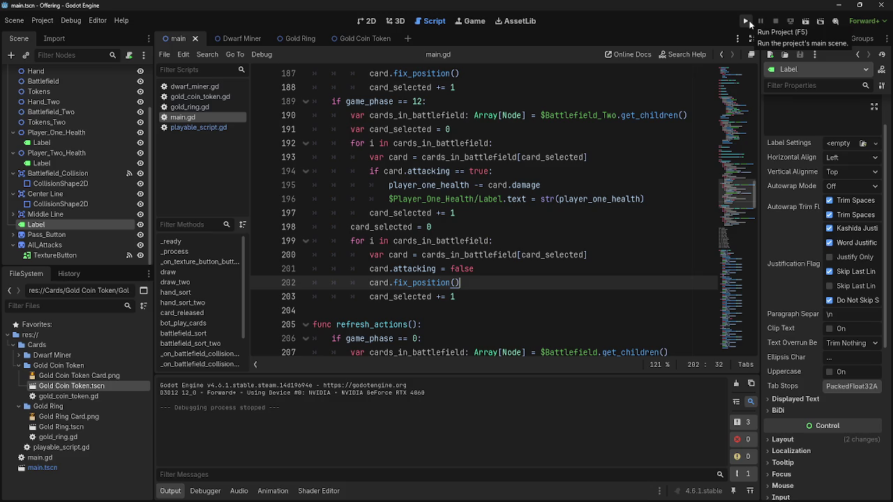
click(617, 256)
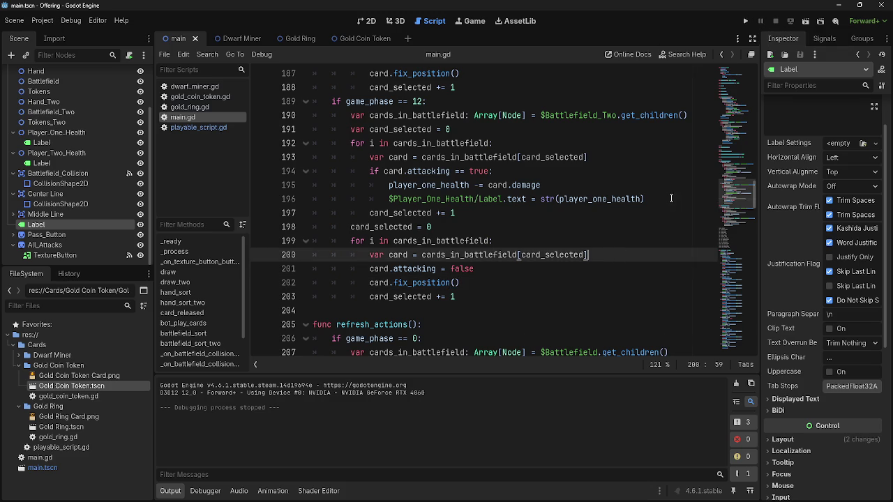
click(671, 198)
click(694, 119)
click(669, 199)
click(558, 282)
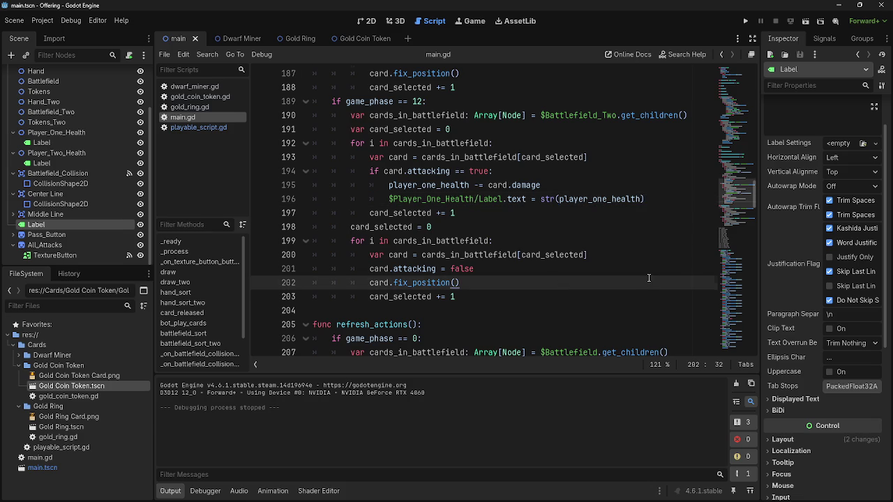
scroll(649, 278, up, 1)
scroll(649, 278, down, 3)
scroll(628, 279, up, 6)
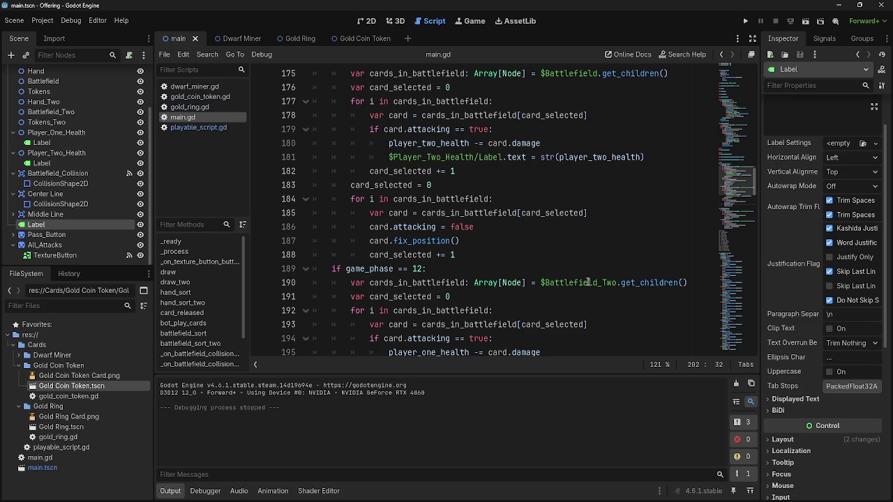
scroll(570, 286, down, 5)
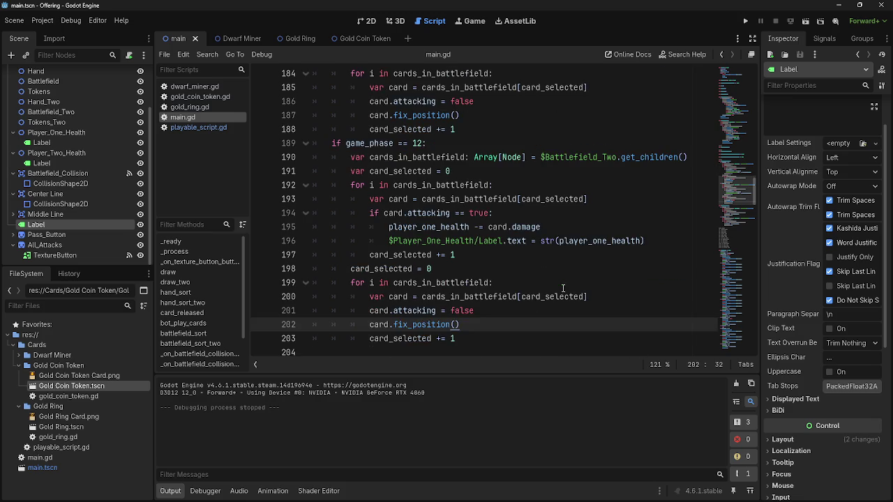
scroll(563, 288, down, 3)
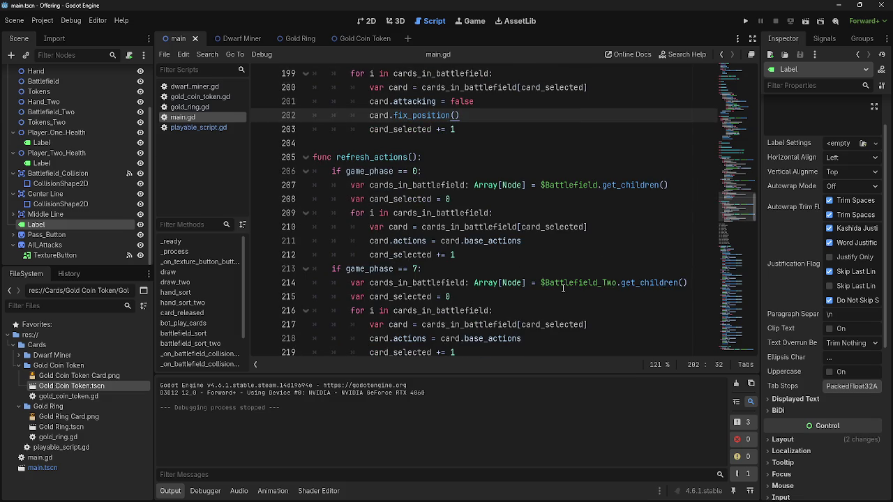
scroll(563, 288, down, 2)
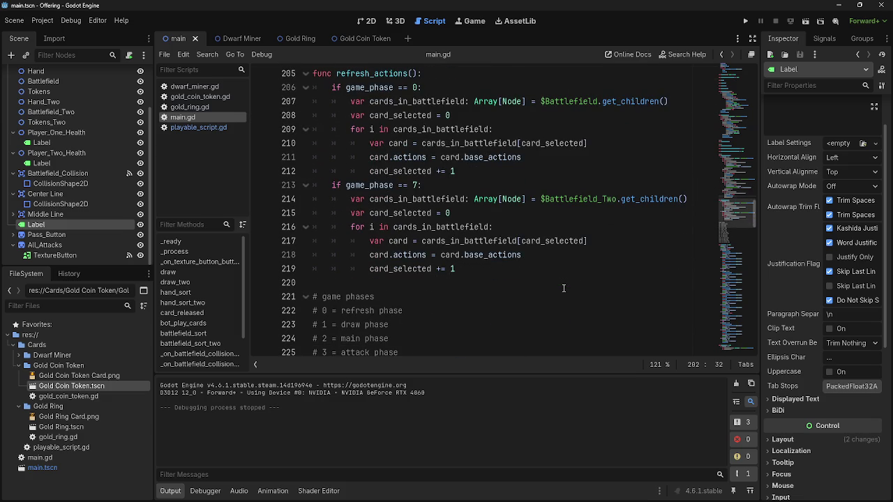
scroll(564, 288, up, 1)
click(350, 232)
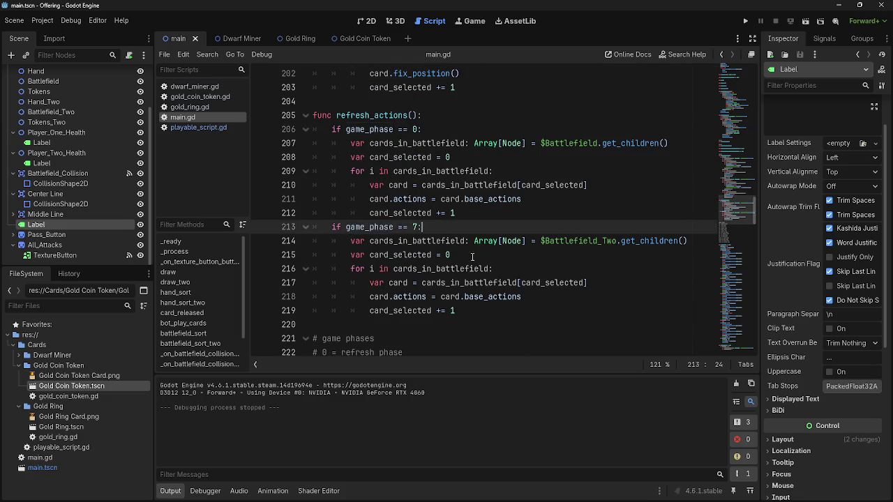
scroll(514, 279, up, 6)
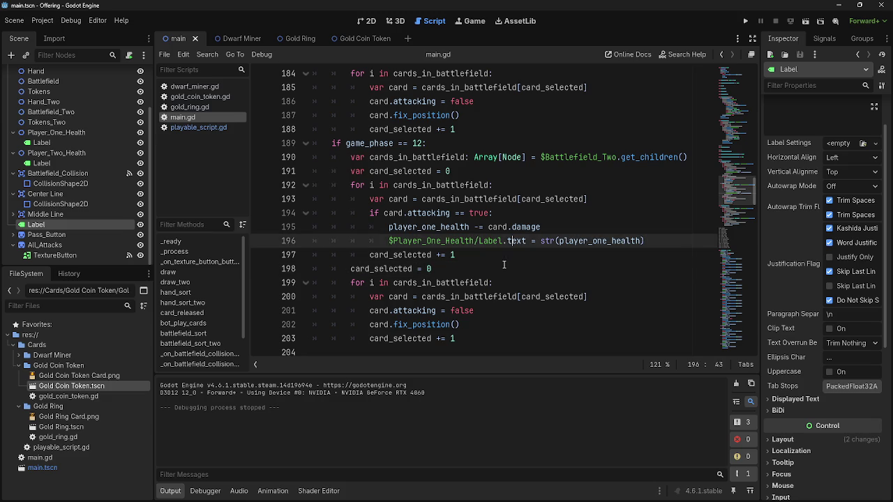
click(361, 268)
double_click(360, 269)
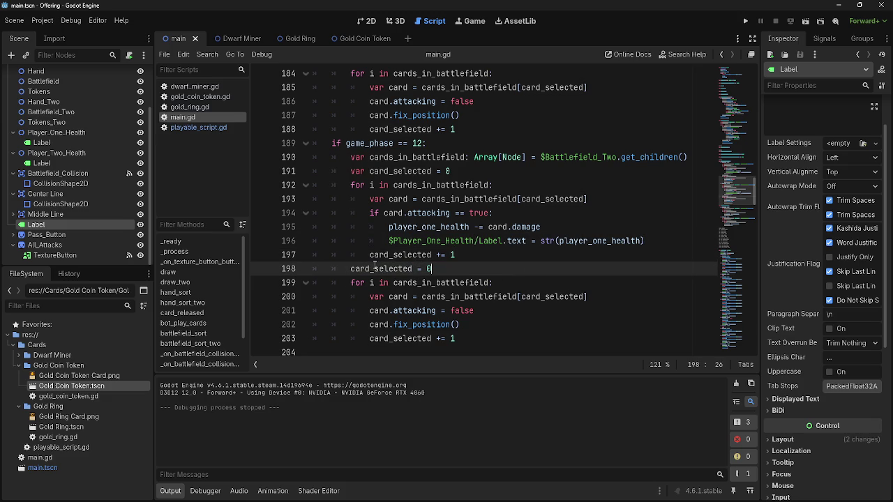
scroll(516, 267, up, 8)
click(543, 270)
scroll(543, 270, up, 3)
scroll(488, 279, down, 10)
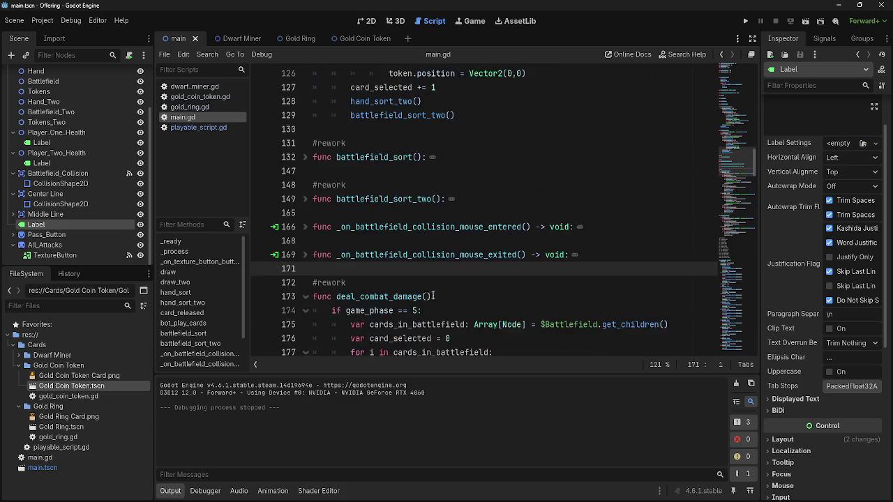
scroll(445, 290, down, 15)
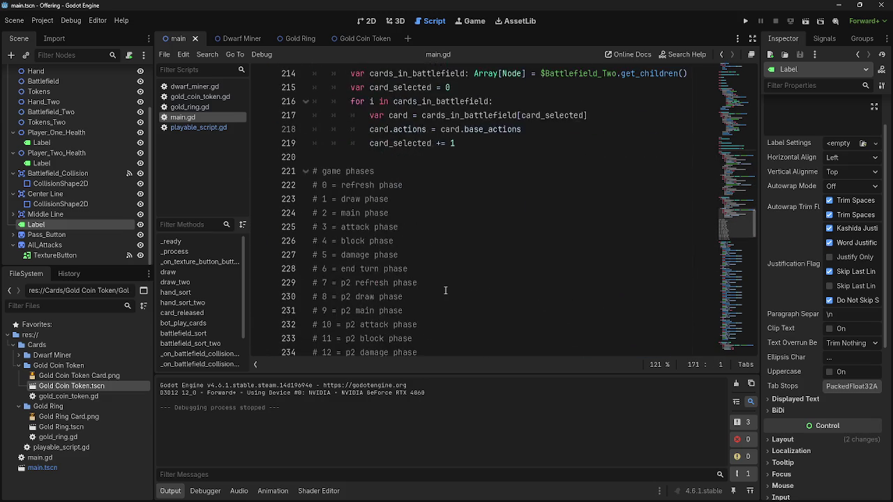
scroll(445, 290, up, 14)
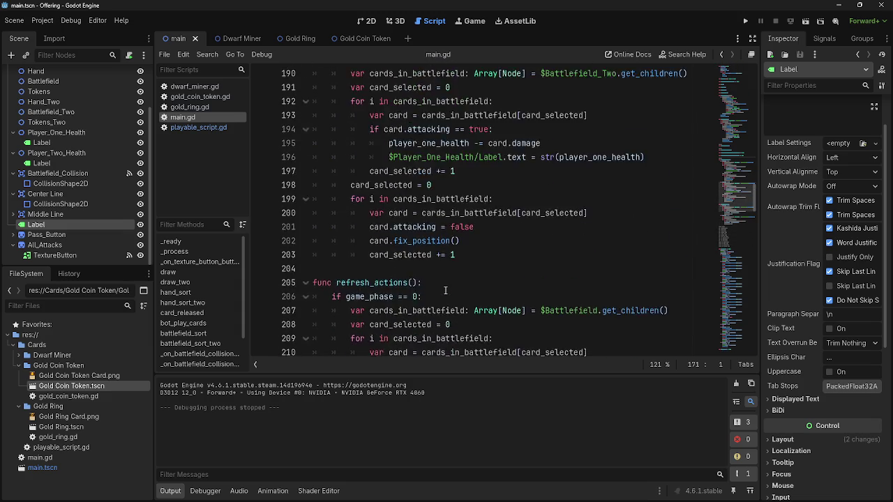
scroll(445, 290, up, 5)
scroll(441, 284, down, 6)
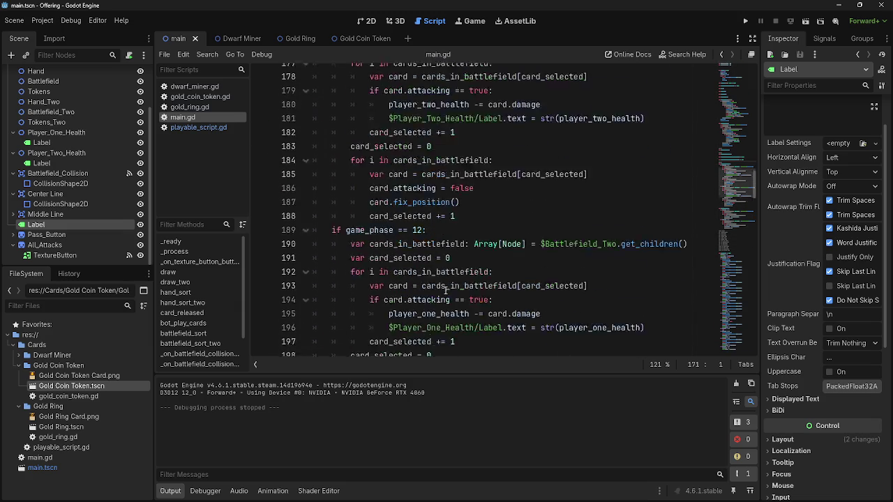
click(221, 128)
scroll(470, 187, up, 3)
scroll(526, 194, down, 2)
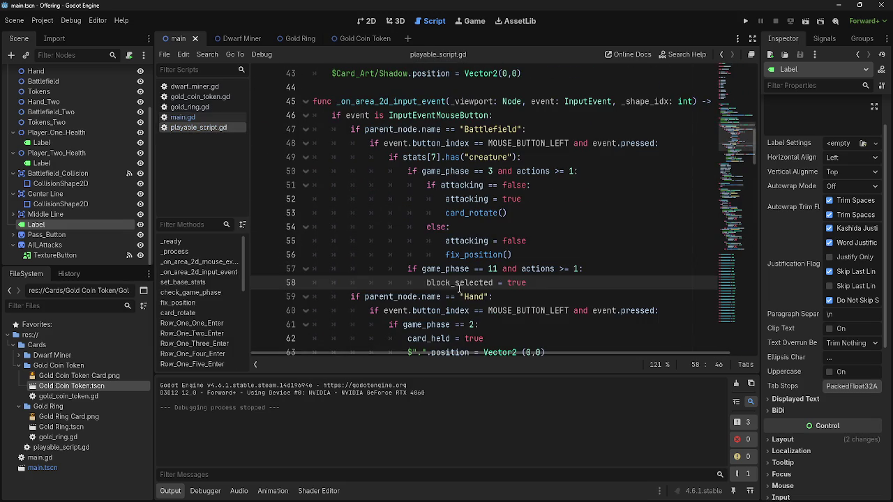
scroll(496, 233, up, 15)
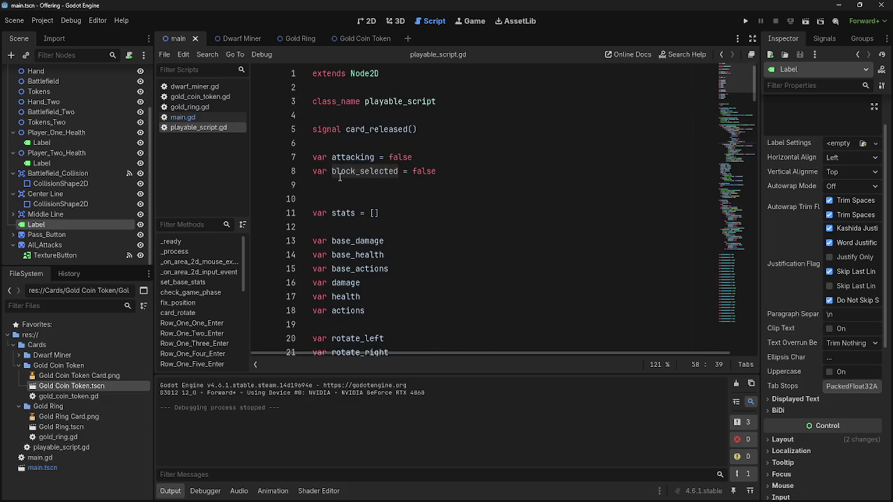
click(190, 117)
scroll(517, 213, down, 10)
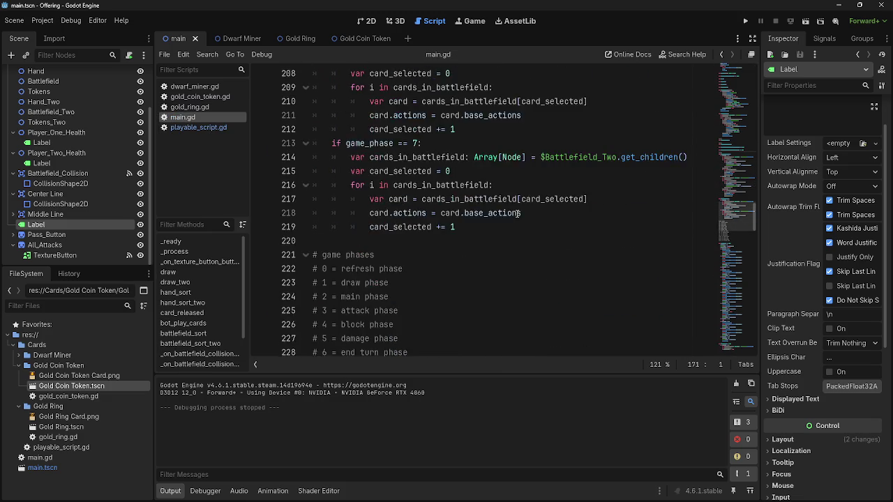
scroll(517, 214, down, 8)
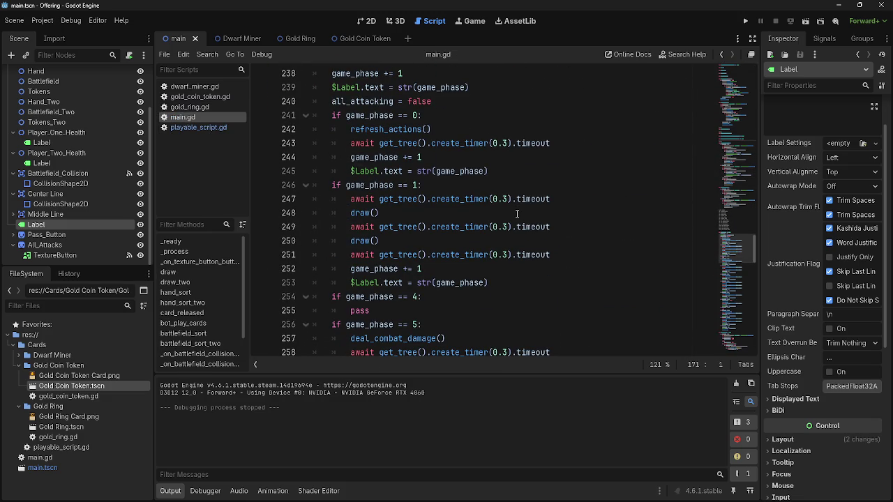
click(371, 21)
click(419, 23)
key(alt+Tab)
key(alt+Tab)
key(Escape)
scroll(531, 310, up, 4)
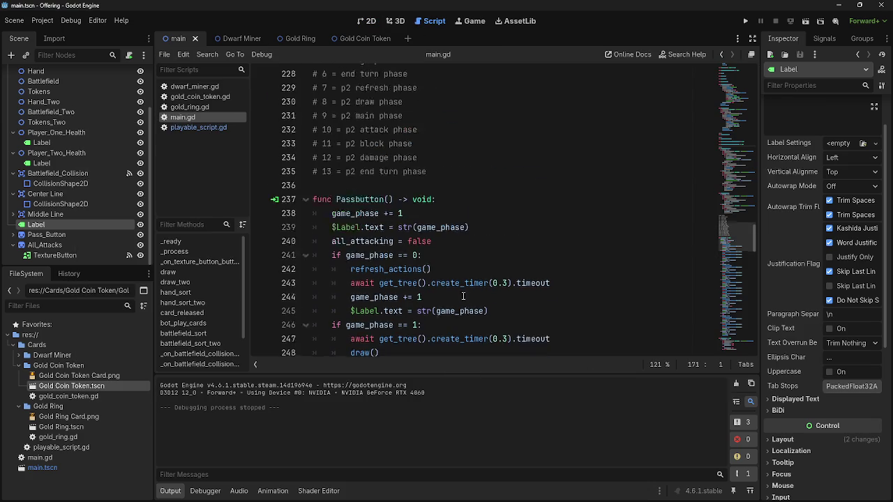
double_click(372, 286)
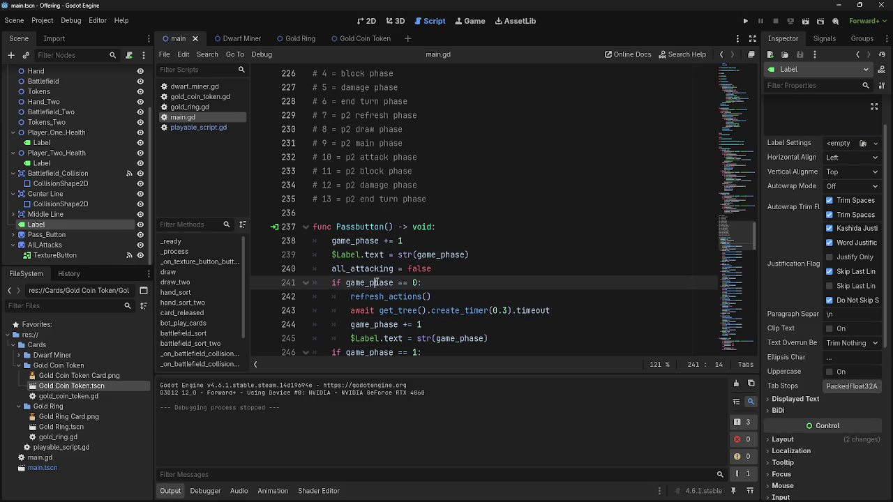
double_click(355, 241)
click(520, 254)
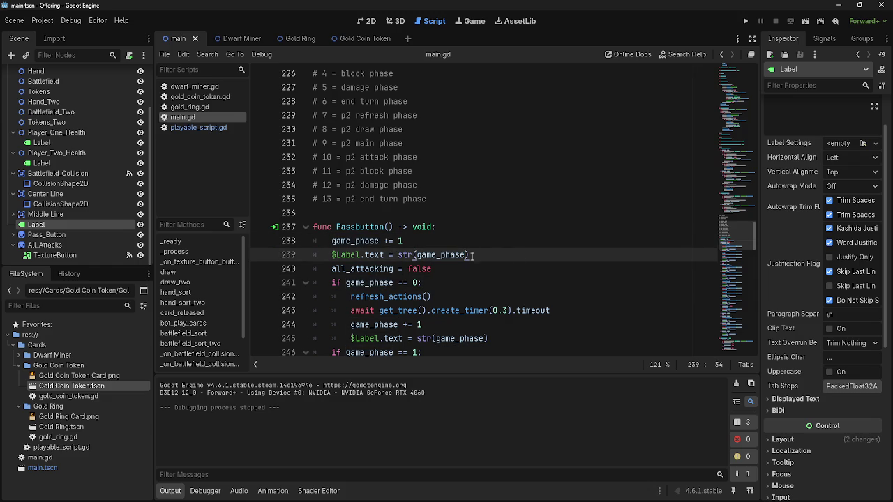
double_click(346, 242)
double_click(448, 256)
double_click(377, 283)
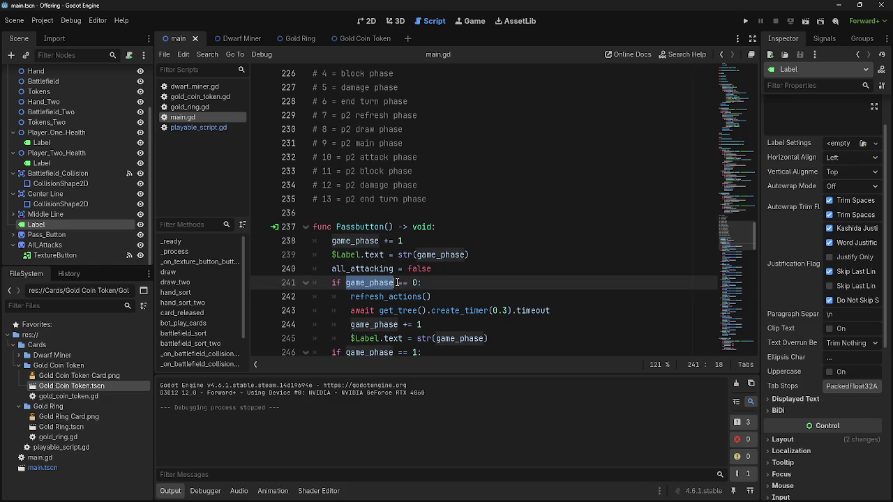
double_click(374, 324)
scroll(448, 304, down, 3)
click(451, 227)
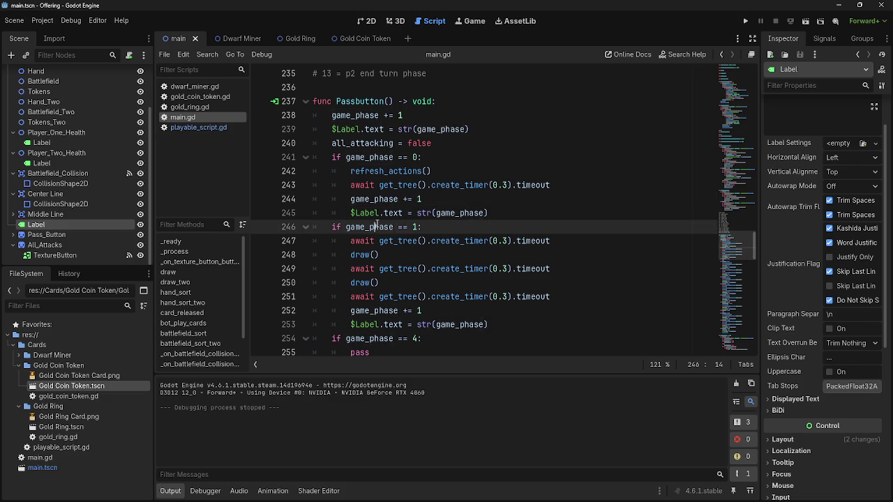
click(455, 310)
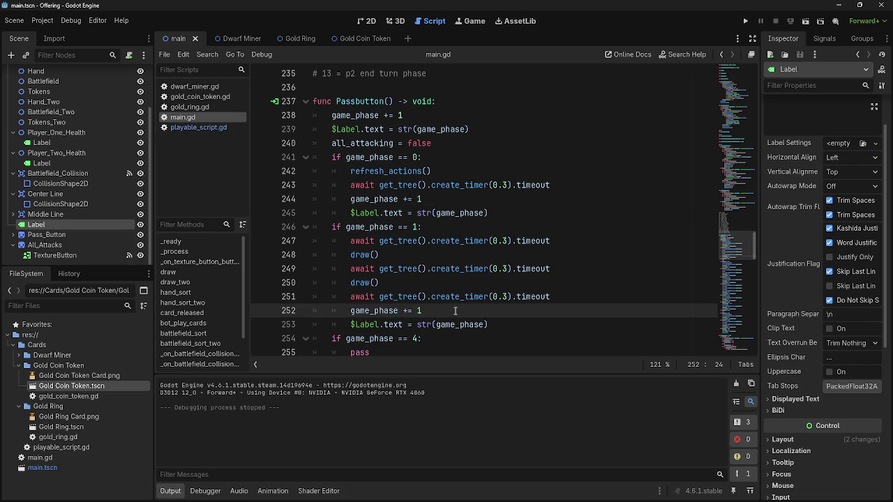
scroll(454, 310, up, 12)
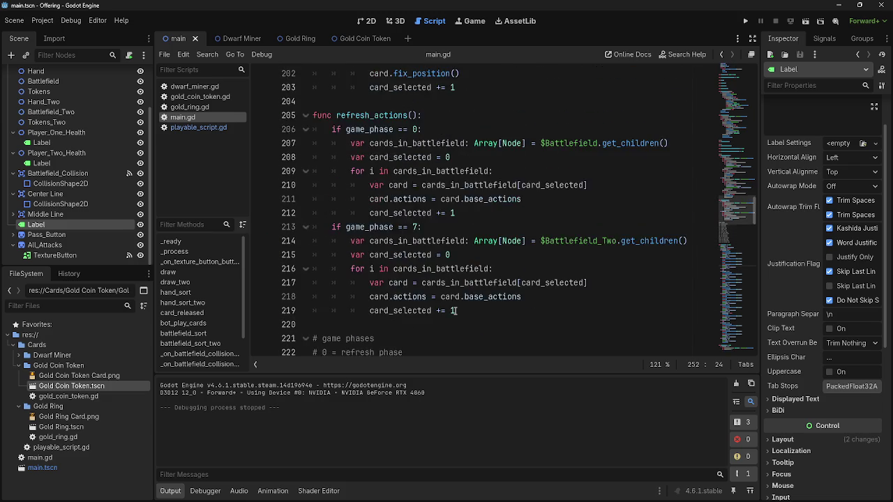
scroll(455, 311, up, 4)
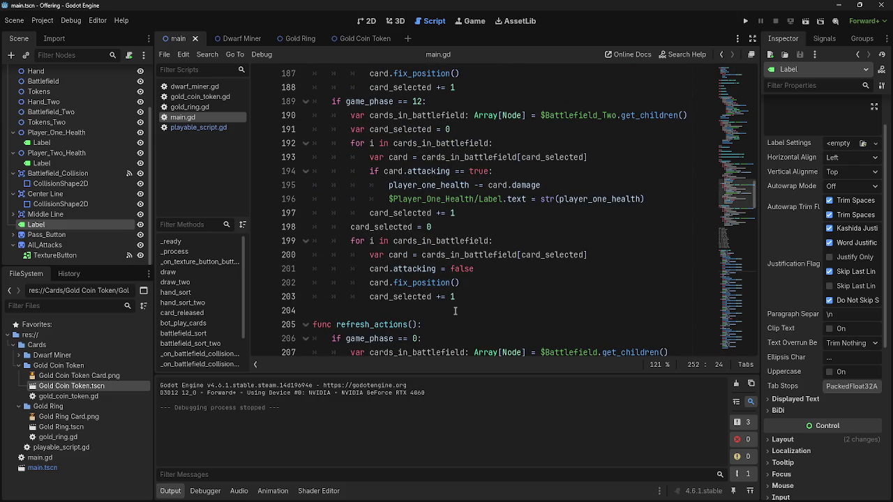
click(436, 311)
click(511, 297)
click(519, 269)
scroll(518, 269, up, 19)
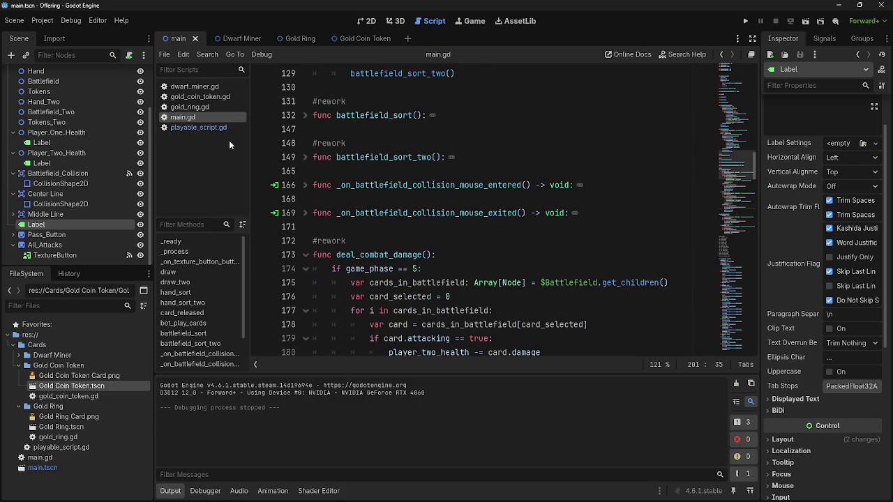
key(alt+Tab)
key(Escape)
click(368, 22)
scroll(508, 171, up, 3)
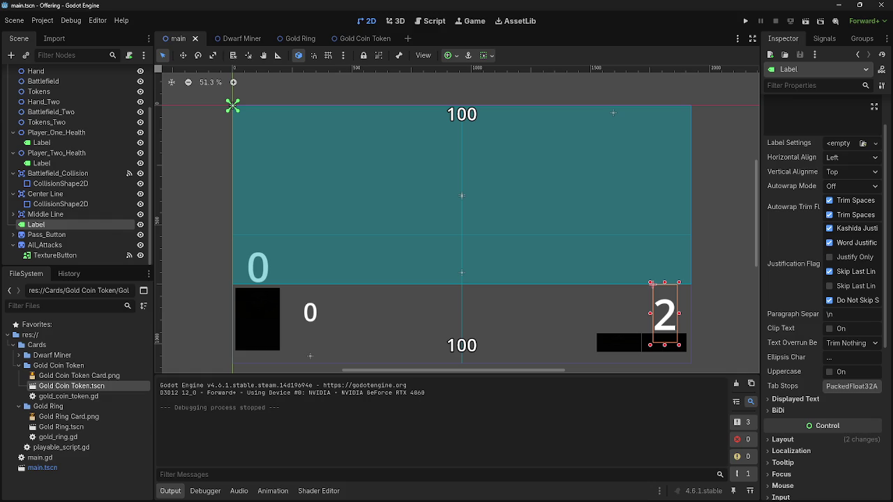
click(430, 21)
scroll(462, 129, up, 15)
scroll(453, 213, up, 6)
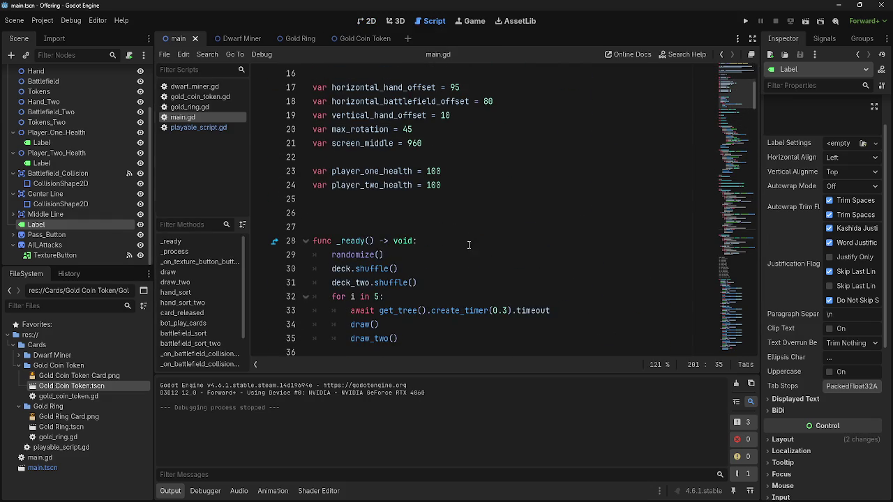
Step: Add look_at(get_global_mouse_position()) as the first line of _process in playable_script.gd, then run
click(188, 128)
scroll(442, 195, down, 7)
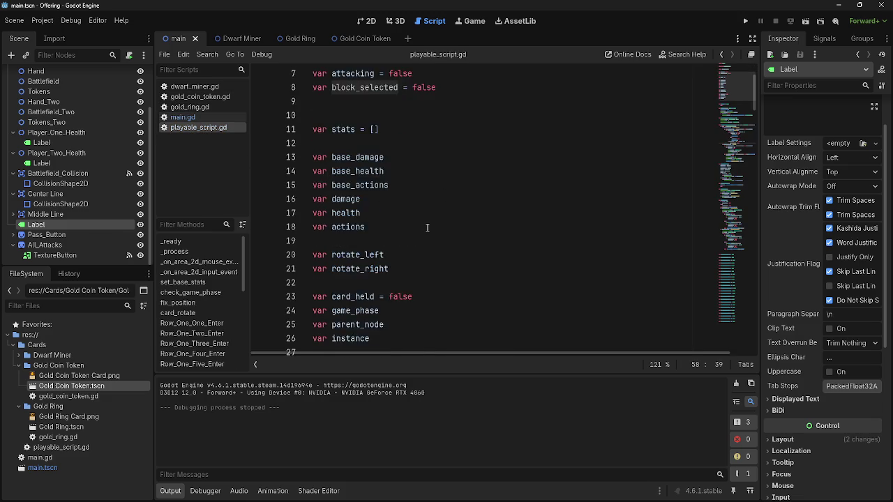
click(457, 185)
click(556, 240)
click(560, 222)
key(Return)
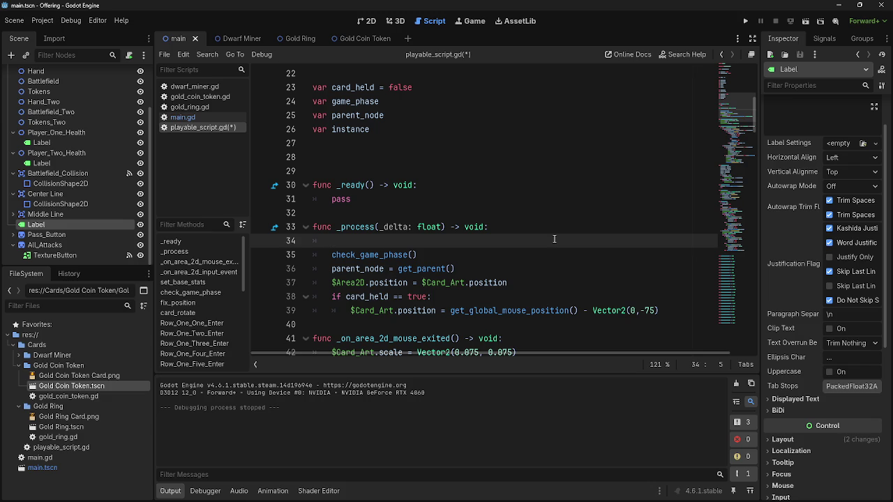
text(look_at)
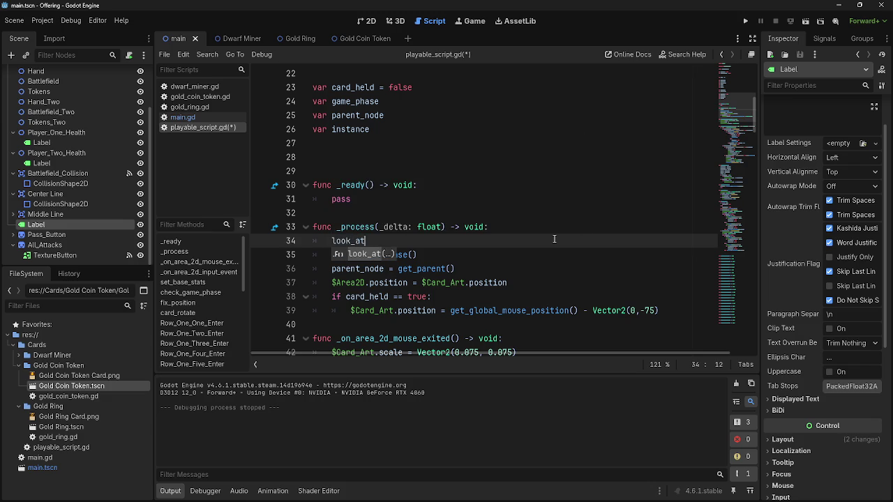
key(Return)
text(get_g)
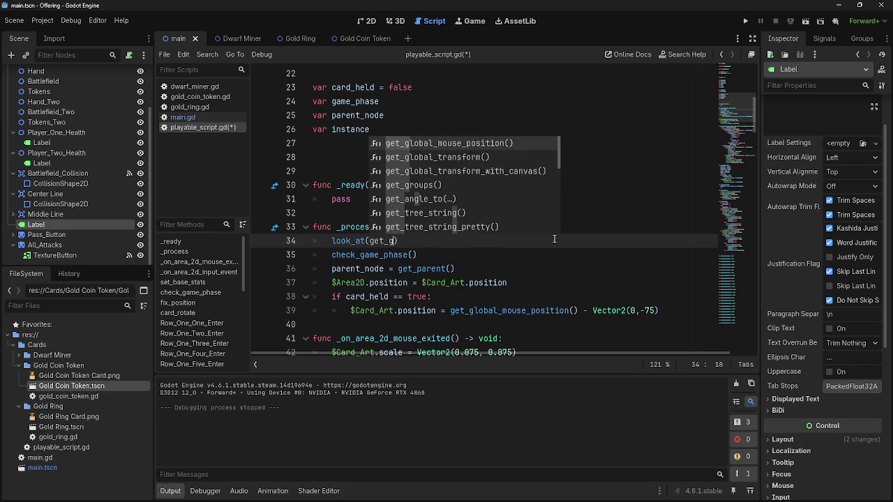
key(Return)
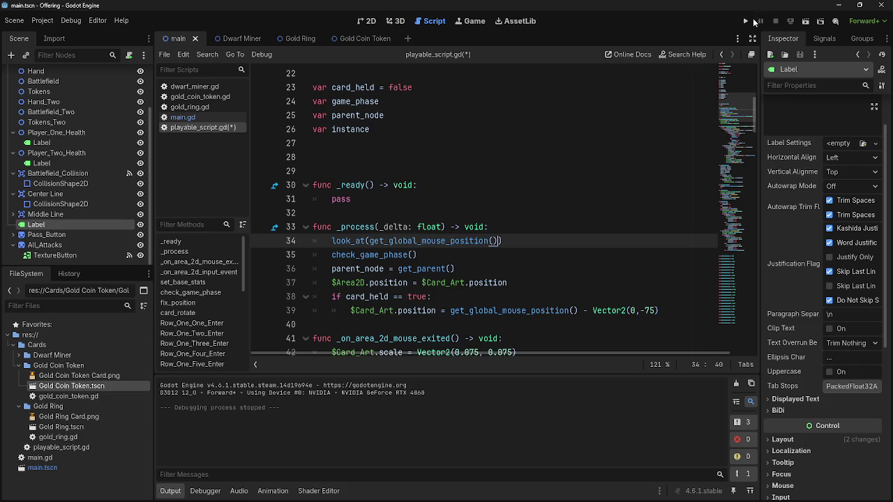
click(744, 21)
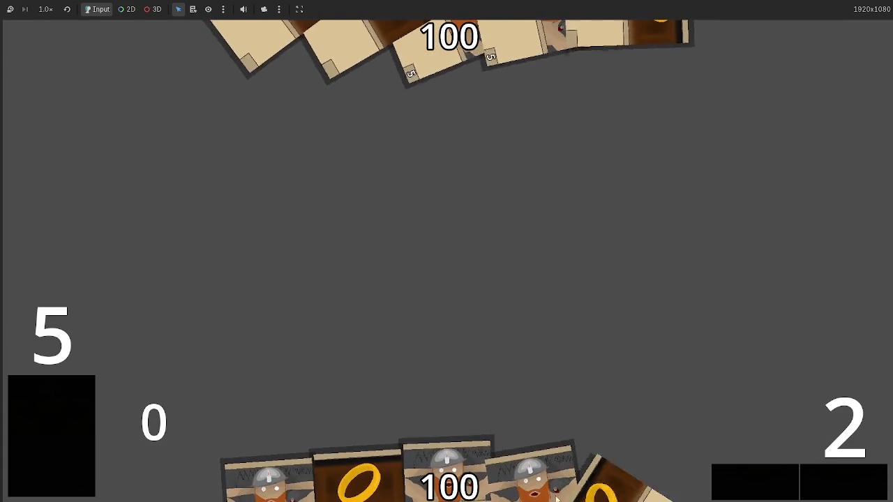
Step: End the test run with F8 and return the caret to _ready in playable_script.gd
key(F8)
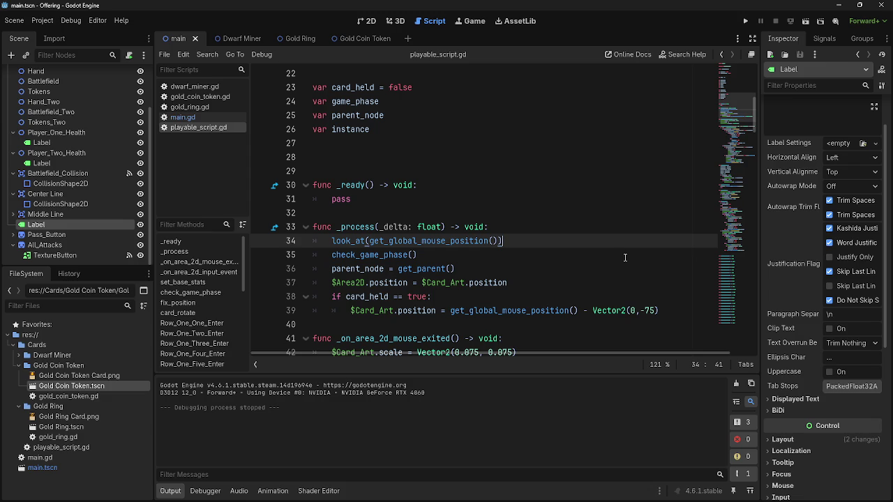
click(457, 199)
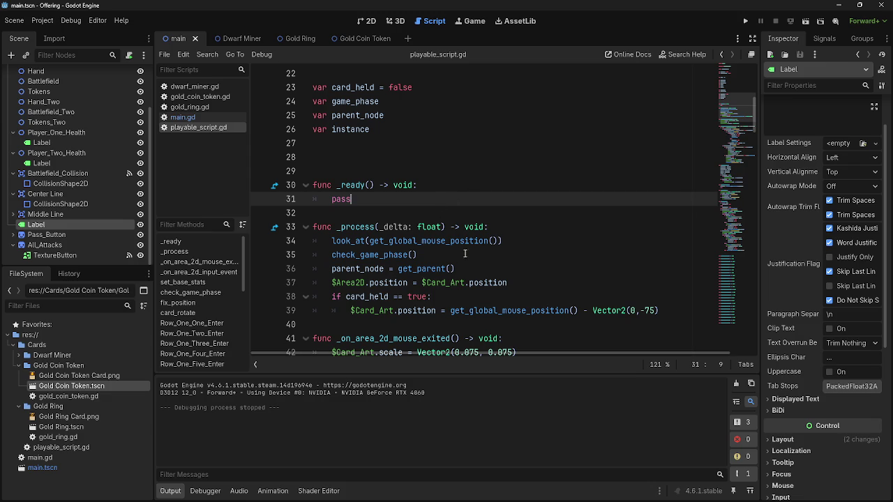
Step: Delete the blank line 9 after the block_selected variable
scroll(450, 230, down, 1)
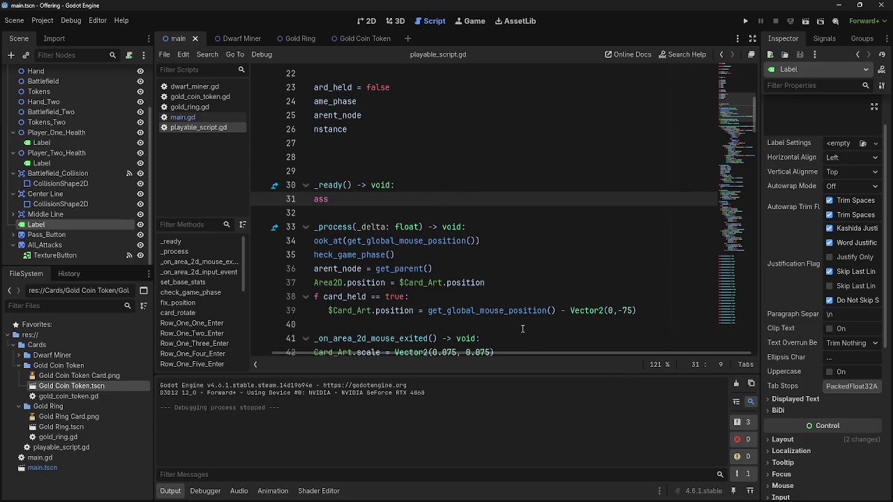
click(390, 287)
click(385, 169)
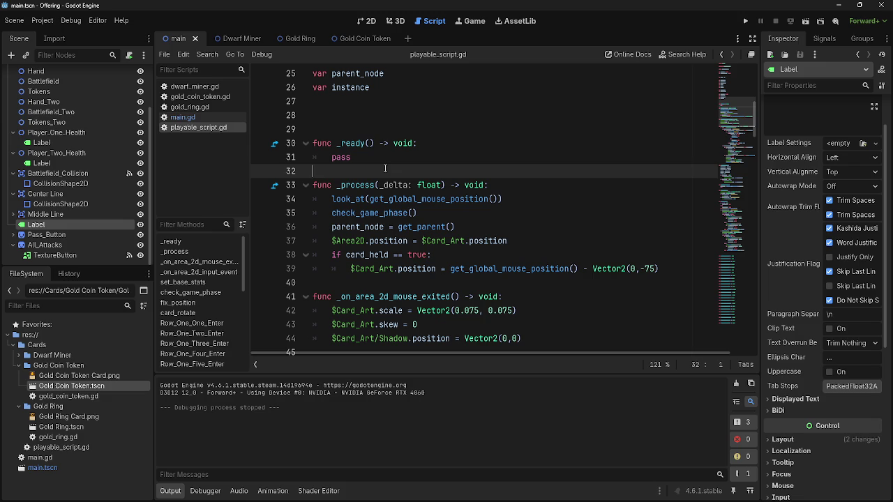
scroll(385, 168, down, 3)
click(405, 158)
scroll(391, 189, up, 4)
click(382, 211)
click(407, 159)
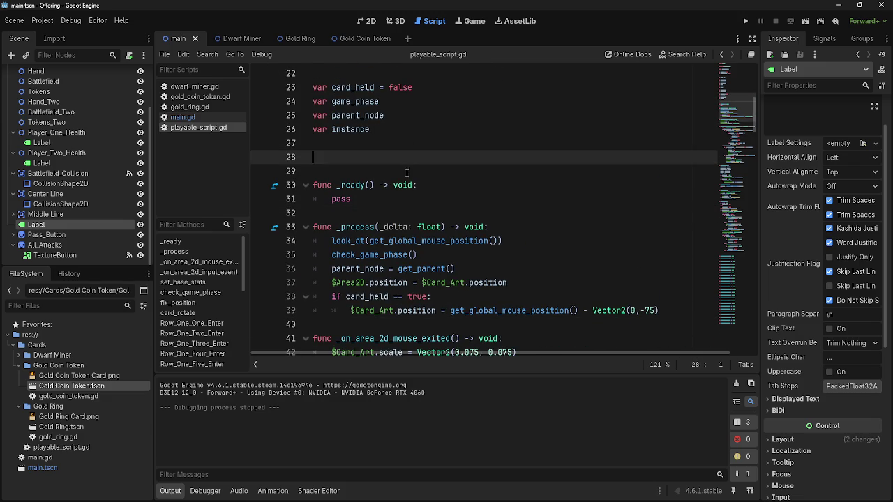
scroll(407, 161, up, 7)
scroll(448, 229, up, 1)
click(446, 185)
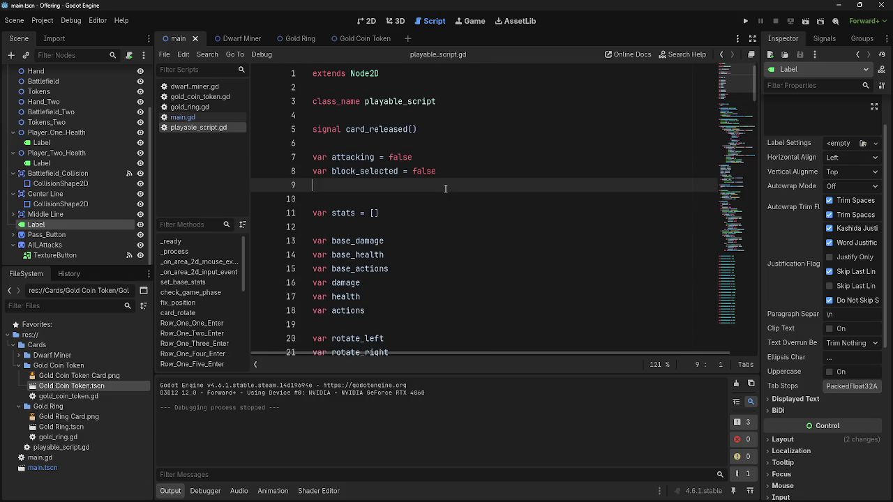
key(BackSpace)
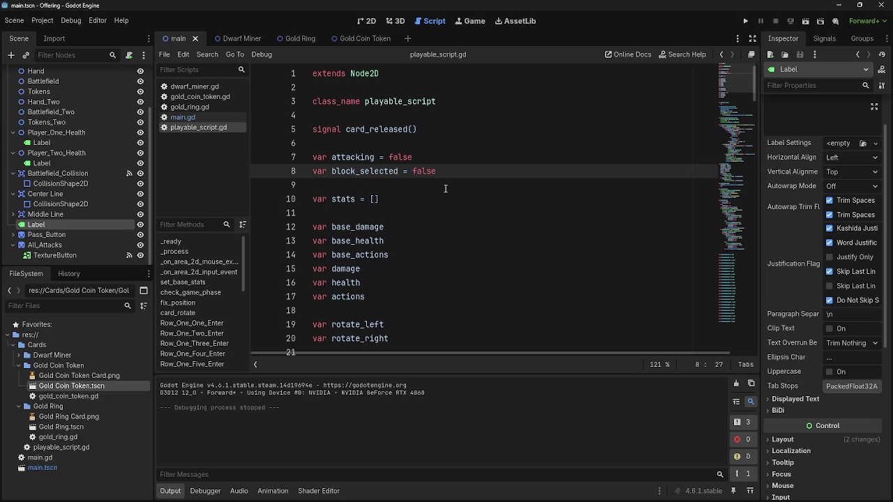
Step: Point out the Battlefield checks and 180-degree rotation lines in fix_position
scroll(440, 186, down, 6)
scroll(440, 185, down, 13)
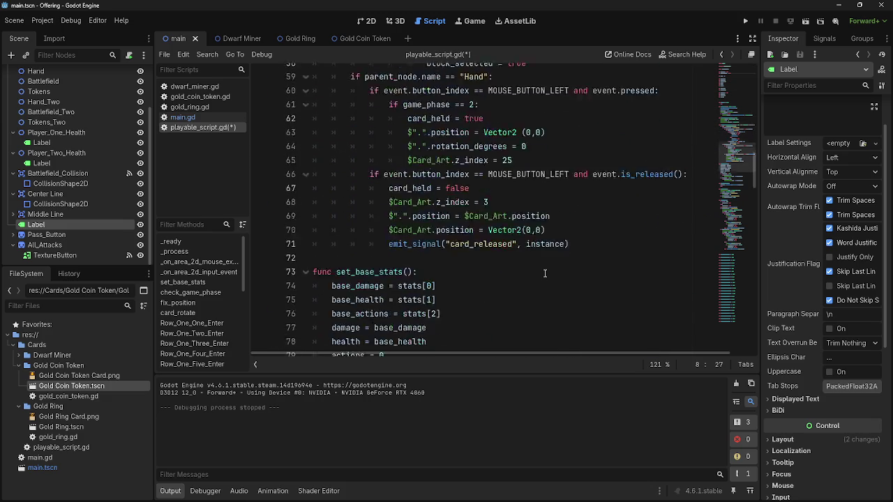
scroll(545, 273, down, 8)
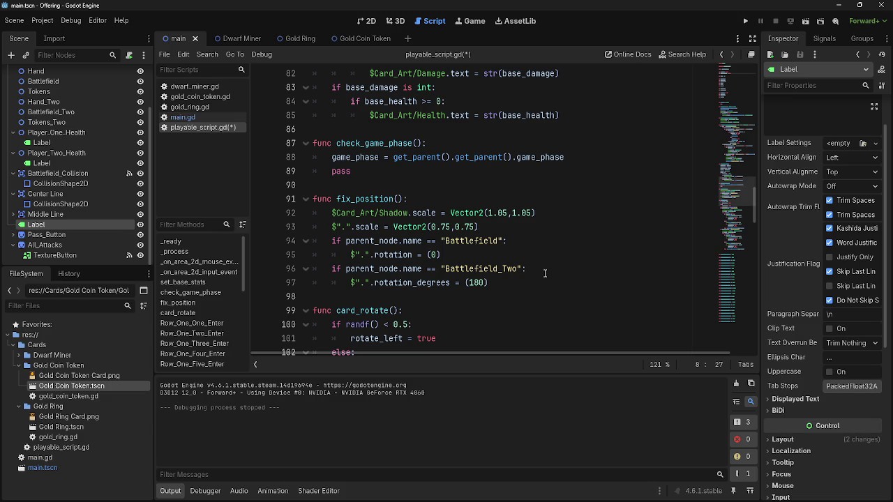
click(472, 297)
click(538, 283)
click(544, 282)
click(545, 253)
click(551, 270)
click(563, 244)
click(562, 257)
click(562, 240)
click(563, 256)
click(562, 224)
click(551, 244)
click(554, 223)
click(554, 237)
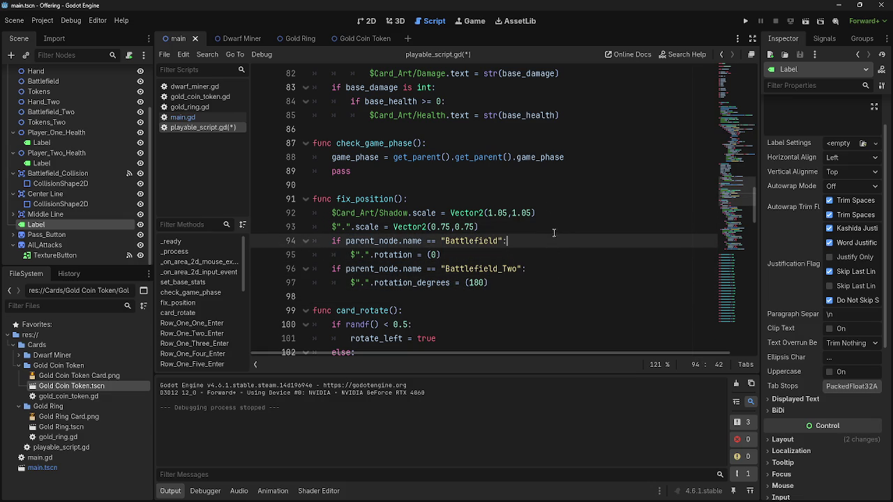
click(553, 268)
click(553, 282)
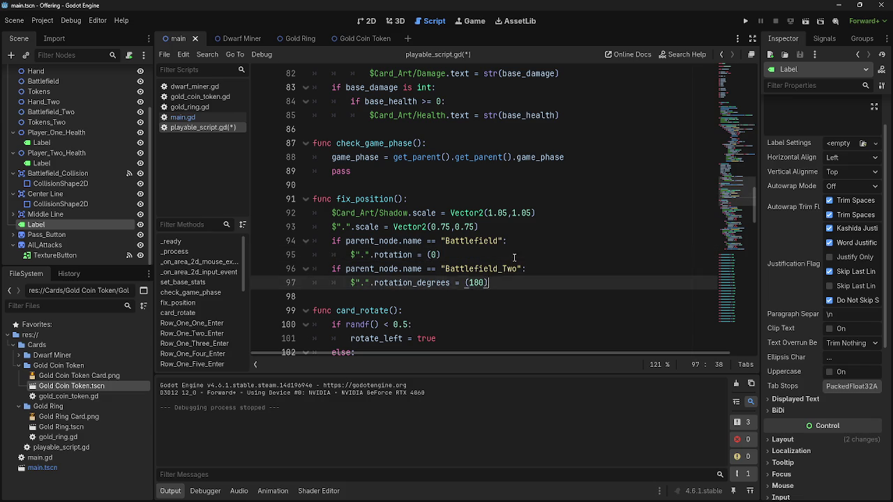
Step: Point out the rotate_left line in card_rotate and scroll around the script
scroll(523, 249, down, 4)
click(377, 159)
click(513, 169)
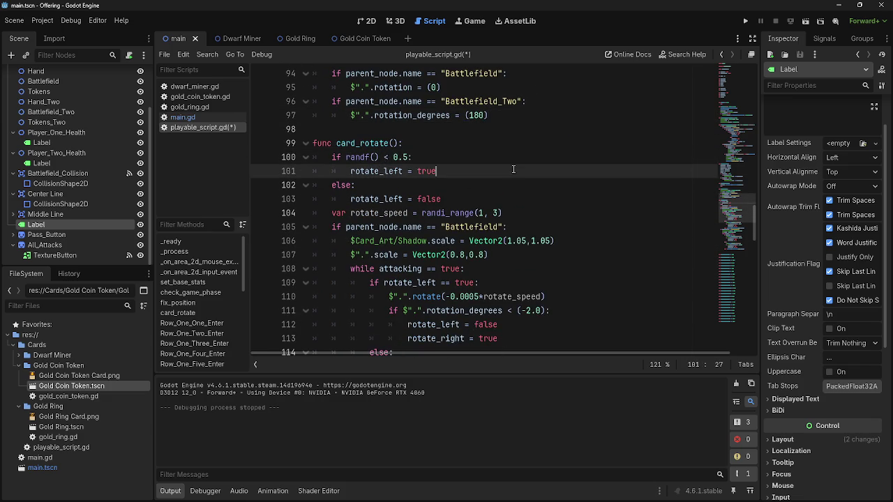
scroll(644, 243, up, 1)
scroll(645, 243, up, 6)
scroll(645, 243, down, 15)
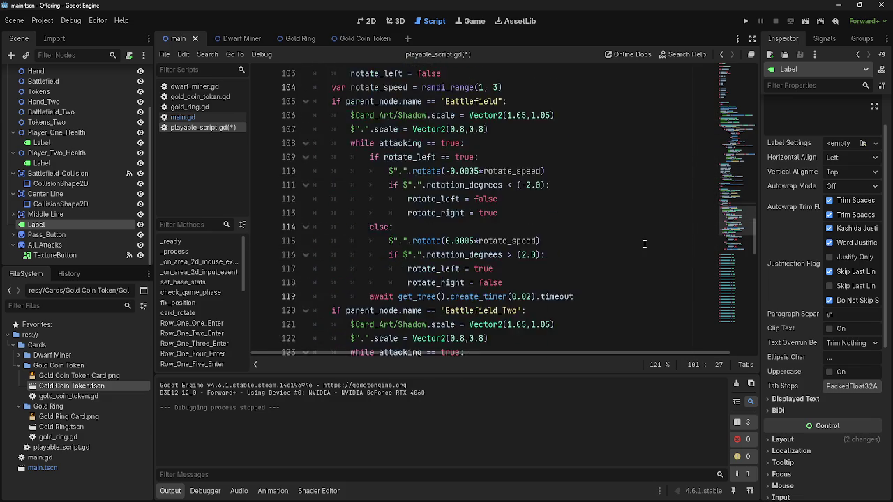
scroll(645, 243, down, 17)
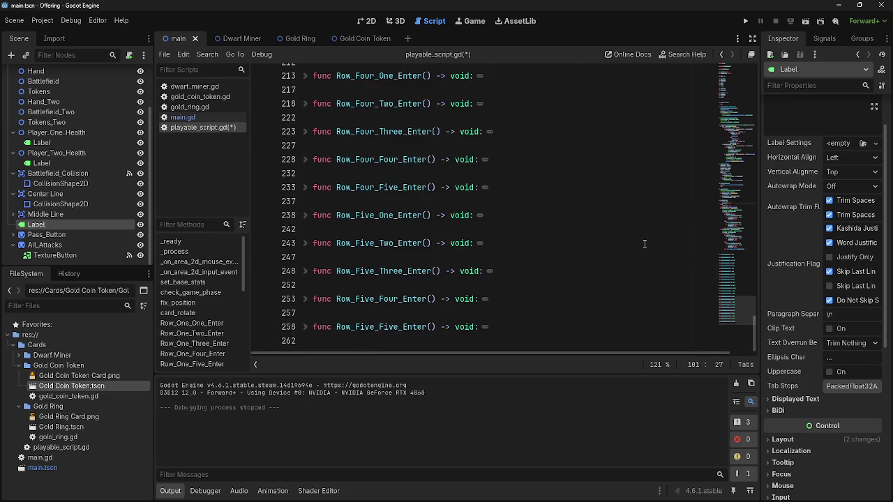
scroll(645, 244, up, 9)
scroll(644, 243, up, 10)
scroll(645, 243, down, 3)
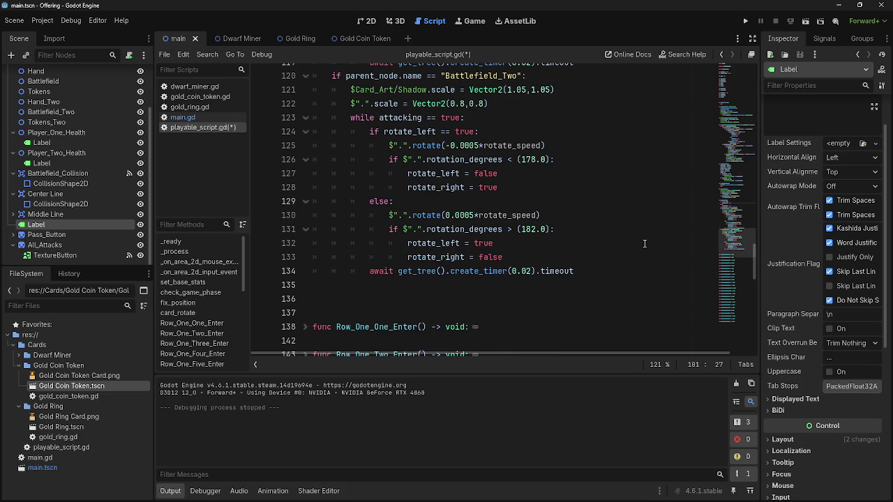
scroll(645, 243, up, 12)
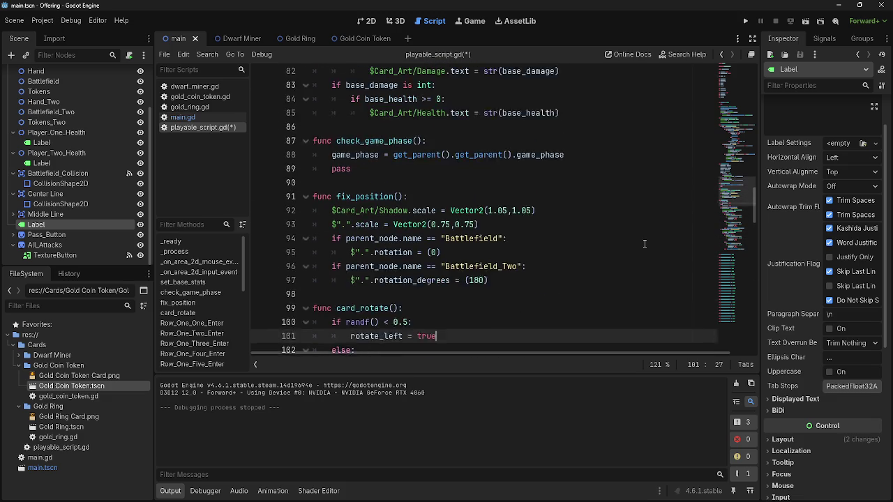
scroll(645, 243, down, 1)
scroll(644, 243, up, 13)
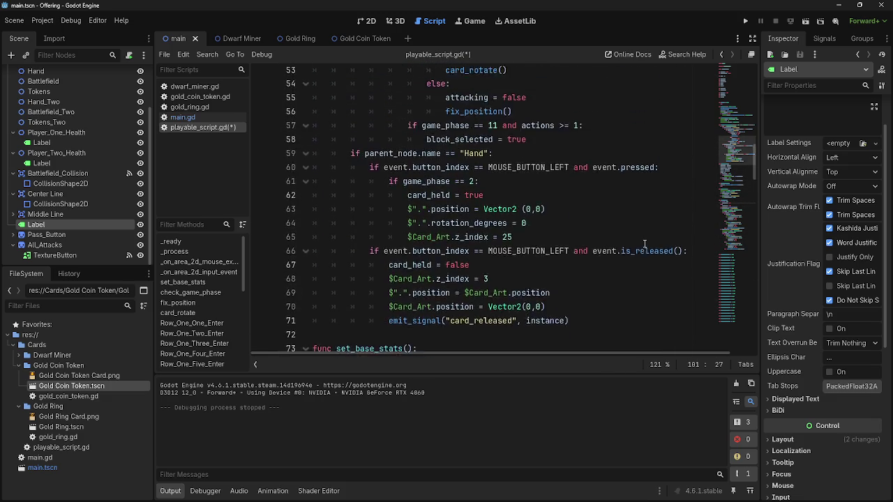
Step: Select block-phase lines 57–58 and highlight the block_selected variable on line 58
mouse_move(416, 243)
mouse_down()
mouse_move(418, 251)
mouse_move(526, 257)
mouse_up()
click(526, 257)
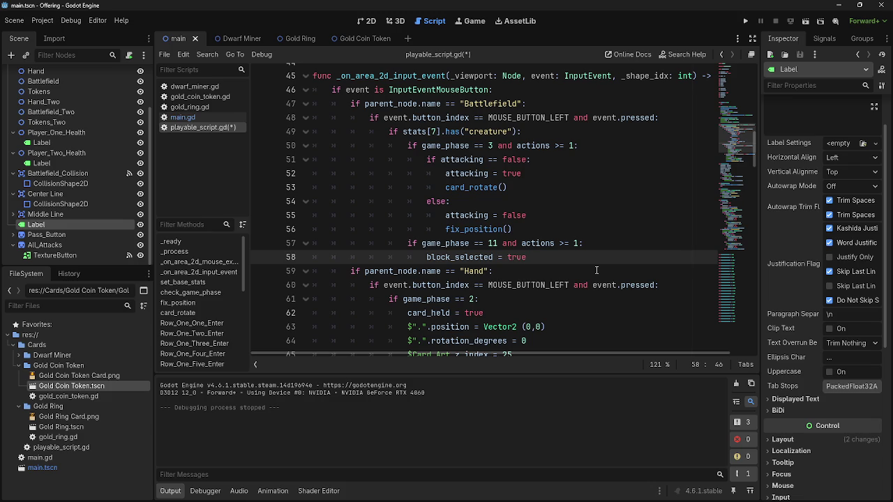
double_click(459, 257)
click(585, 258)
double_click(459, 257)
click(566, 258)
Step: Highlight block_selected on line 58 several more times, then run the project with F5
double_click(450, 256)
click(554, 257)
click(471, 257)
double_click(471, 257)
click(460, 257)
double_click(460, 257)
click(525, 257)
double_click(471, 257)
click(527, 257)
double_click(450, 256)
click(562, 257)
key(F5)
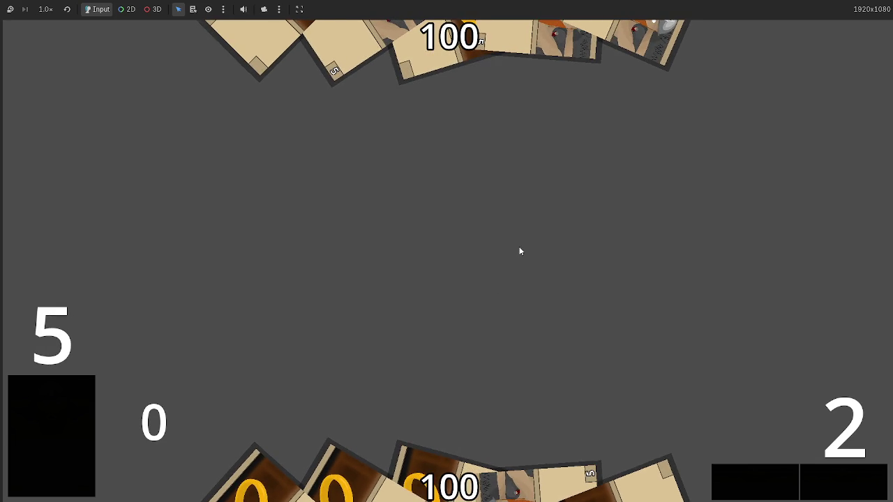
Step: Stop the game and delete the look_at line 33 from _process
key(F8)
scroll(488, 210, up, 10)
click(529, 203)
triple_click(478, 201)
key(BackSpace)
Step: Playtest by dragging hand cards onto the battlefield, passing to phase 4, then stop
click(746, 21)
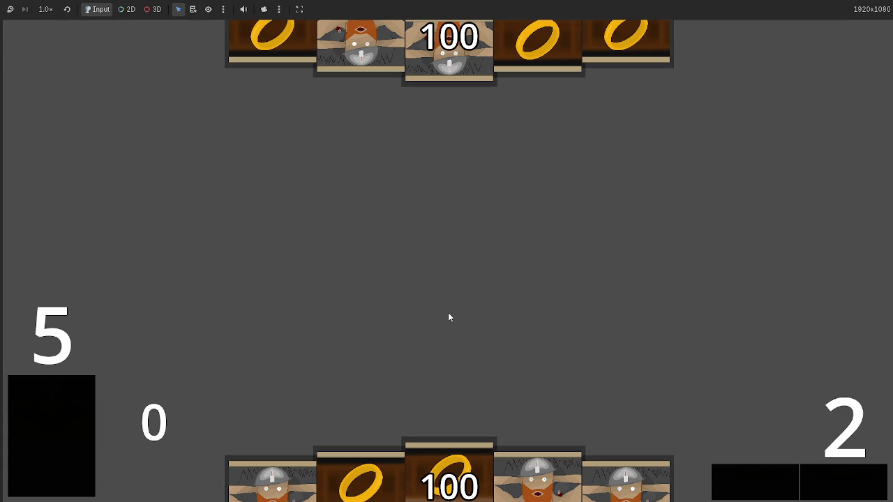
drag(537, 475, 548, 272)
mouse_move(525, 475)
mouse_down()
mouse_move(483, 162)
mouse_move(618, 297)
mouse_up()
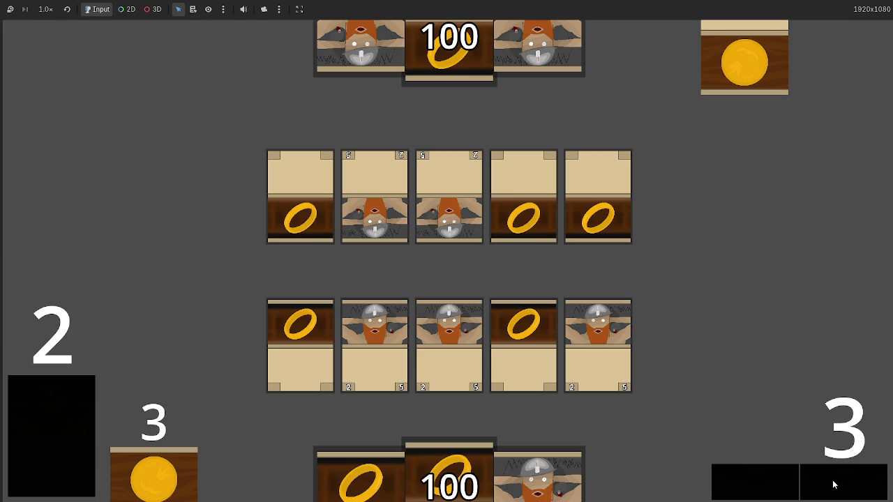
click(833, 484)
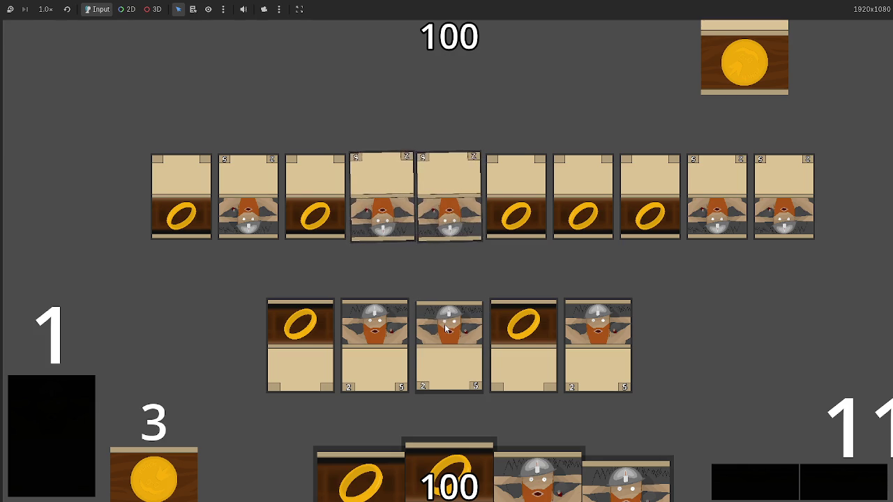
key(alt+Tab)
key(alt+Tab)
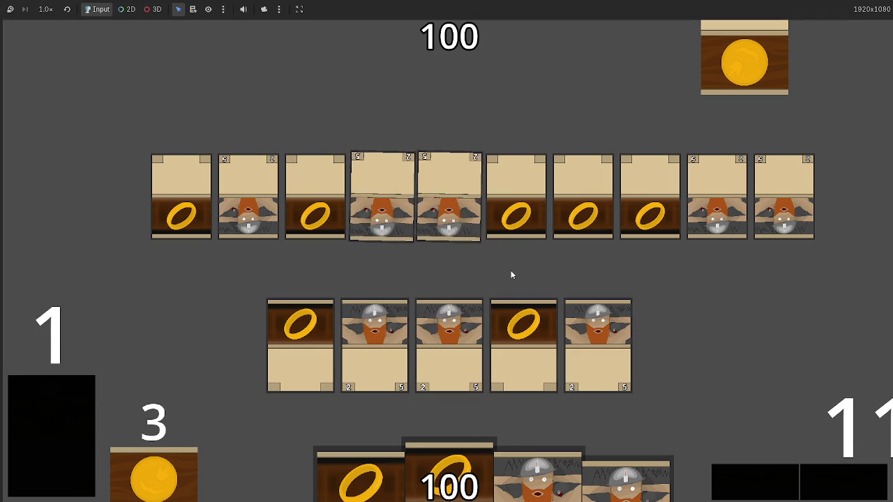
key(F8)
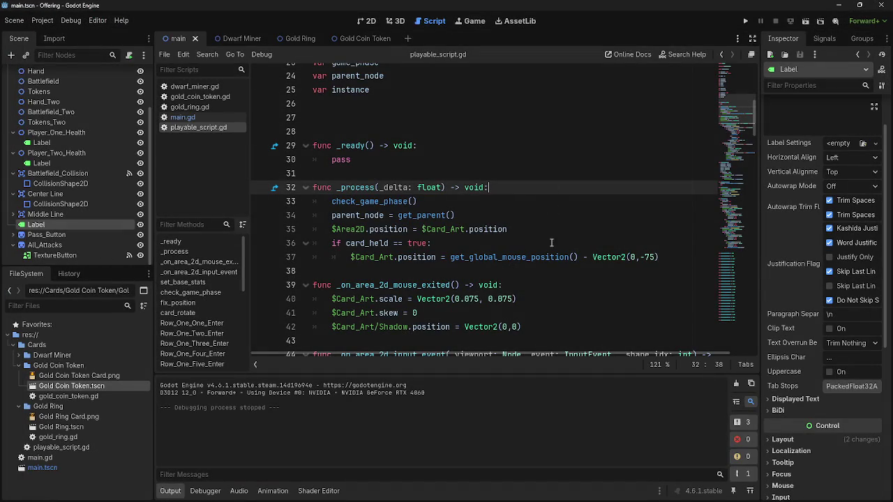
Step: Add an 'if block_selected == true:' line below line 37 in _process
scroll(529, 196, down, 6)
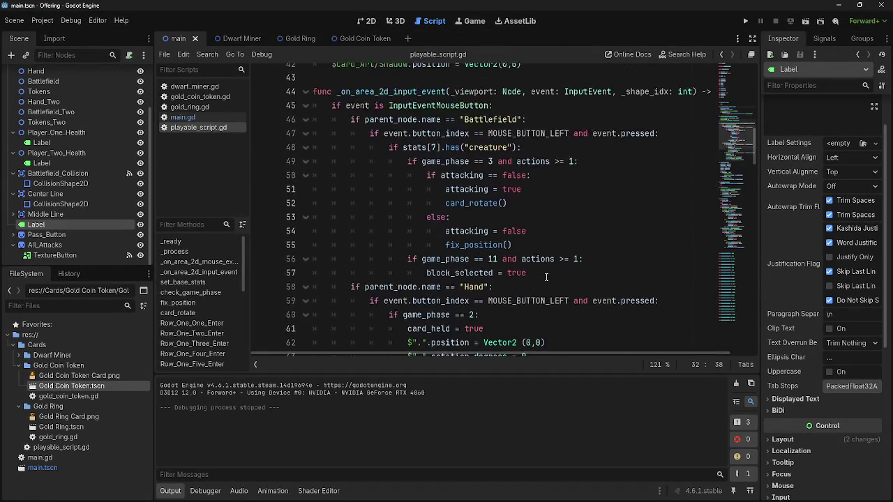
scroll(546, 278, up, 6)
click(677, 211)
key(Return)
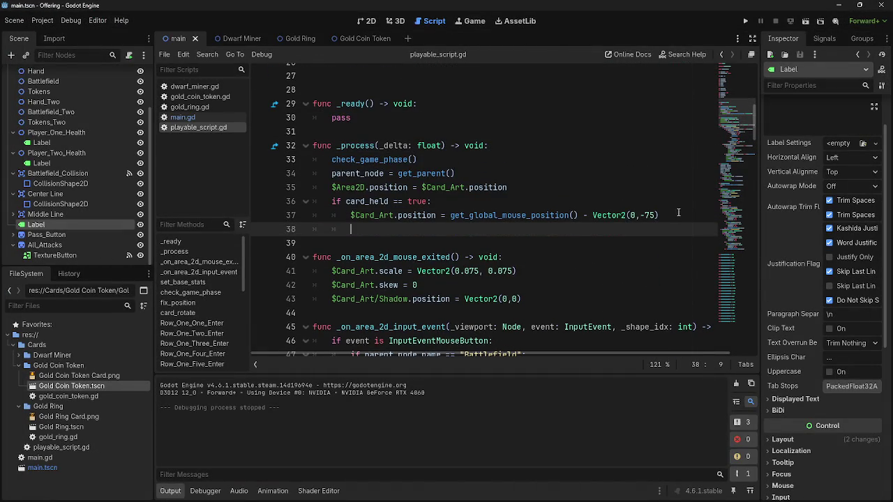
text(if block_selected == true)
key(Tab)
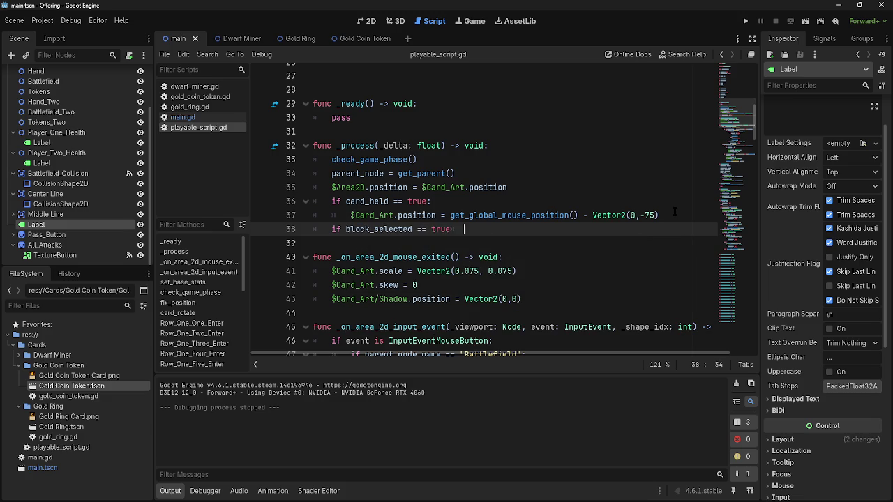
key(Return)
key(BackSpace)
key(BackSpace)
key(BackSpace)
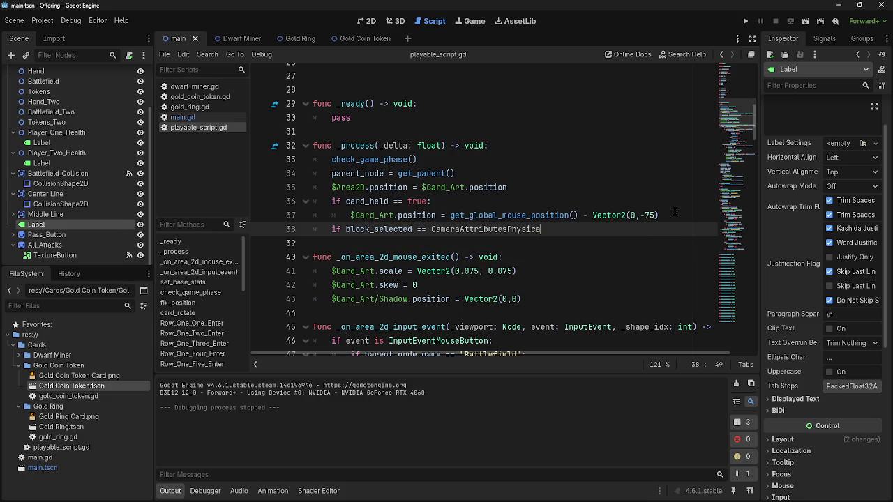
key(BackSpace)
key(BackSpace)
key(BackSpace)
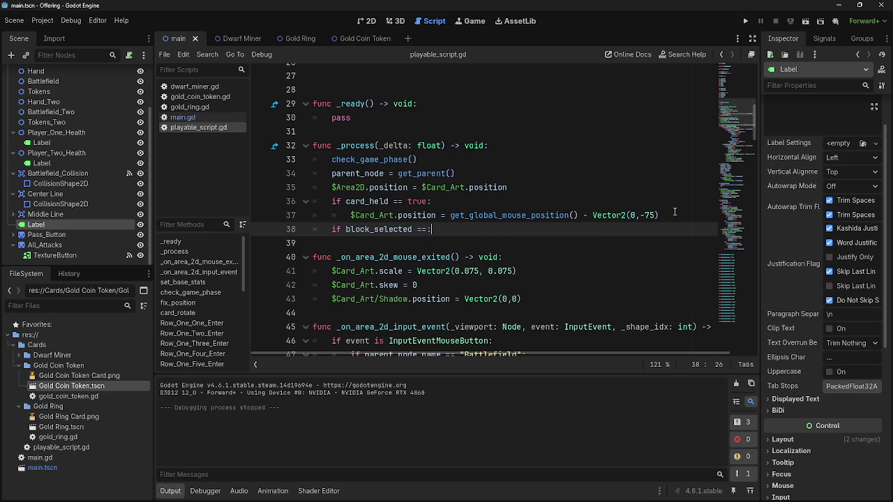
key(Return)
Step: Call look_at(get_global_mouse_position()) inside it, fix the '== true' condition, and run
text(look)
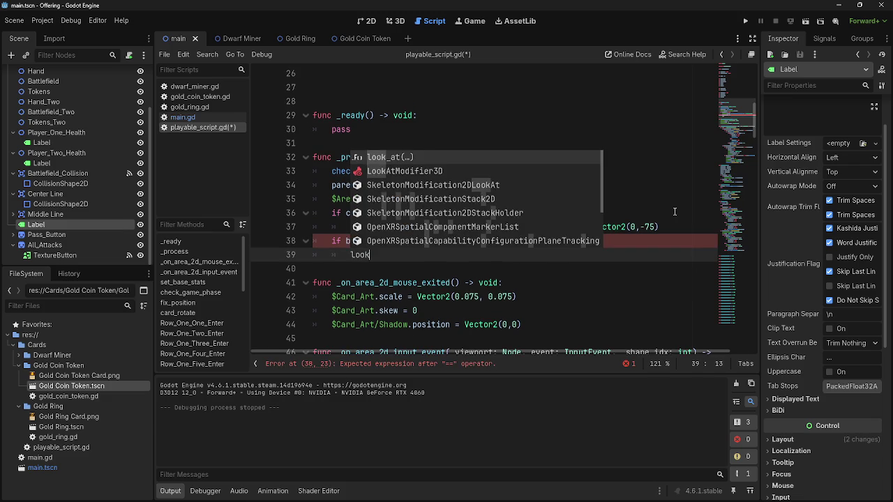
text(at)
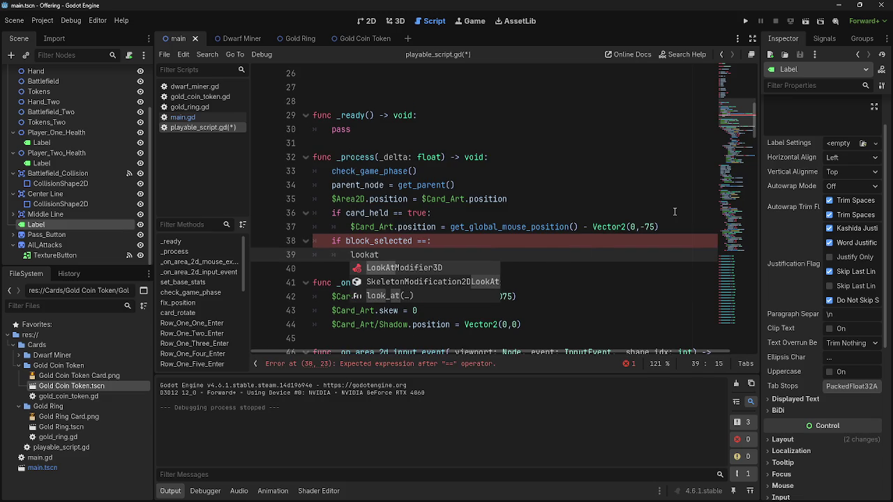
key(BackSpace)
key(BackSpace)
key(Return)
text(get_glo)
key(Return)
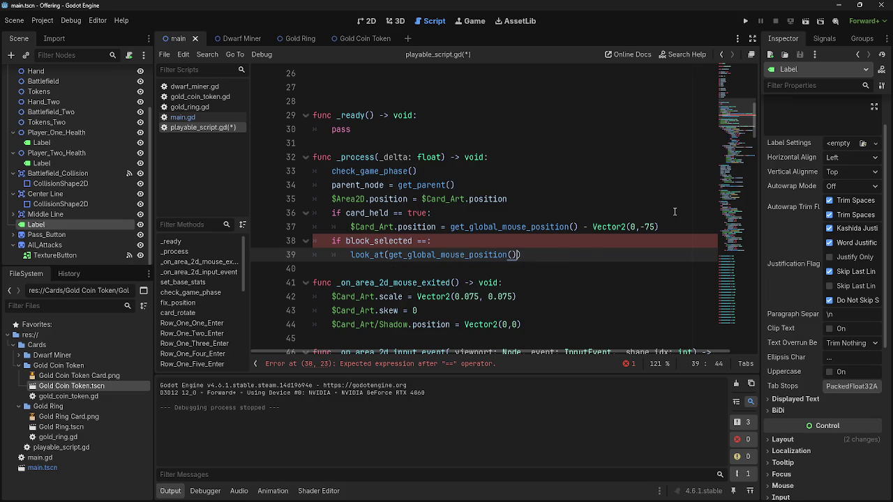
click(430, 242)
key(BackSpace)
key(BackSpace)
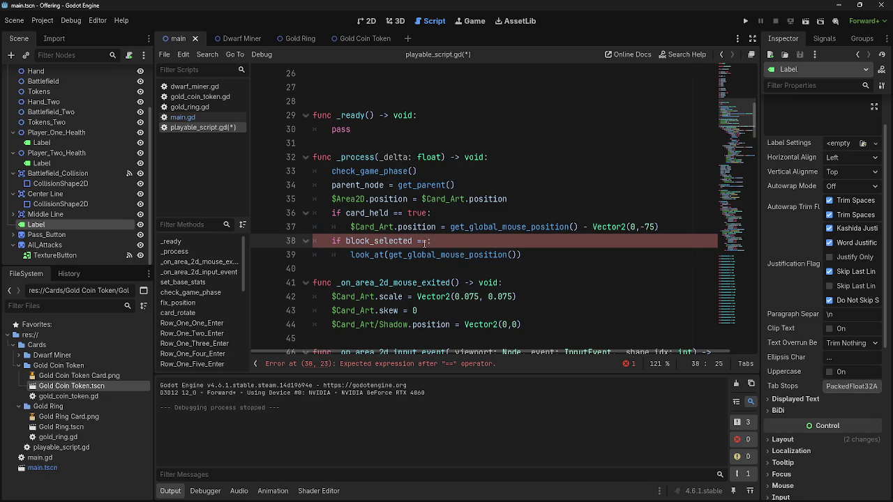
text(== true)
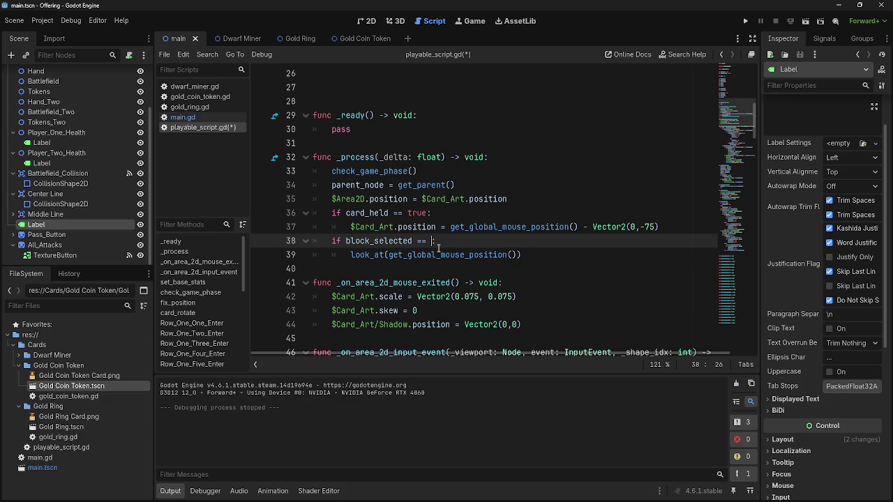
key(F5)
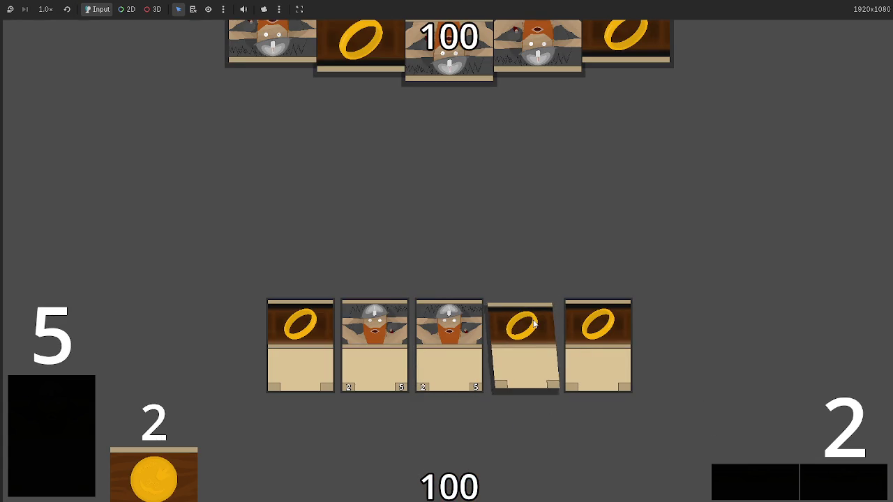
Step: Stop the game and review the creature check on line 50
key(F8)
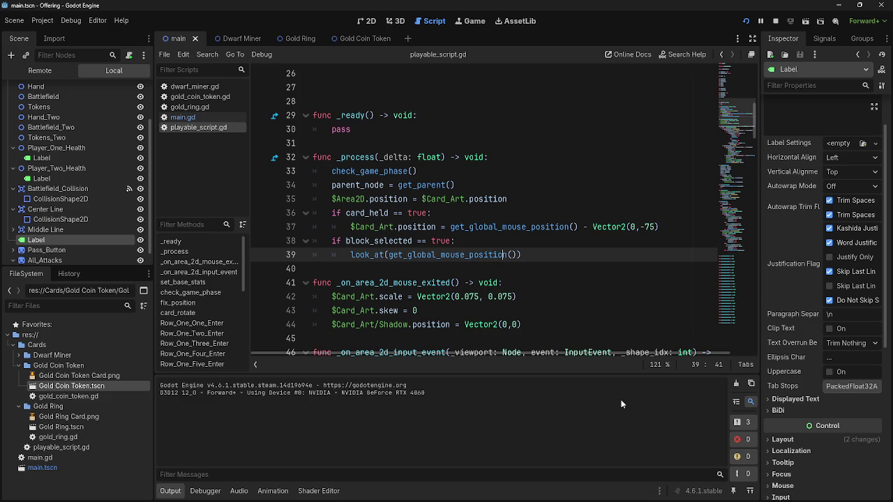
scroll(397, 249, down, 8)
scroll(396, 249, up, 2)
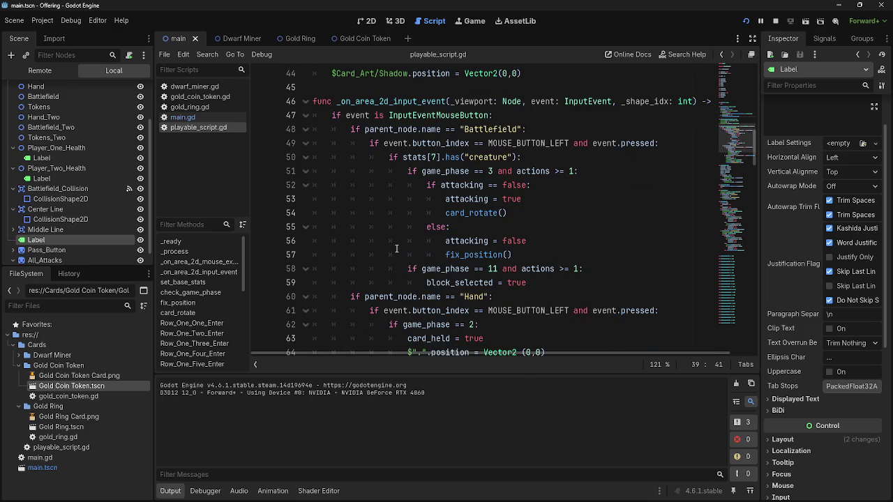
drag(403, 159, 524, 157)
click(523, 157)
Step: Run the game and advance through several turn phases to test the cards
key(F5)
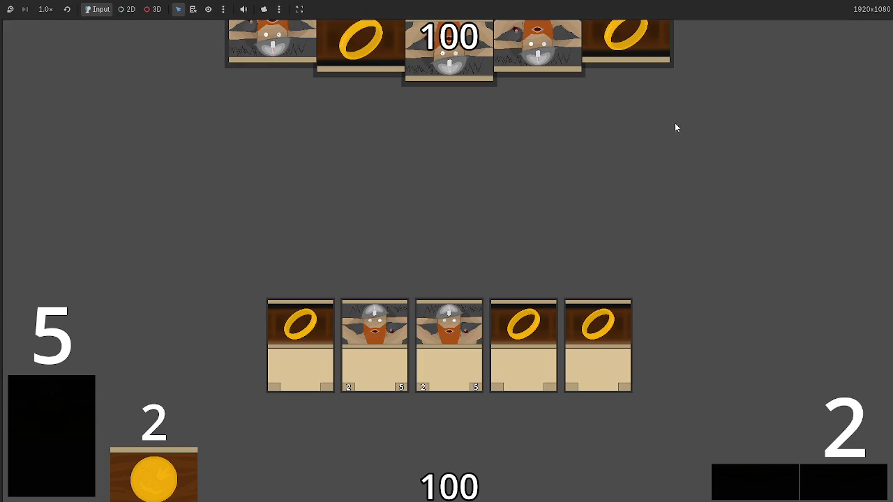
click(831, 482)
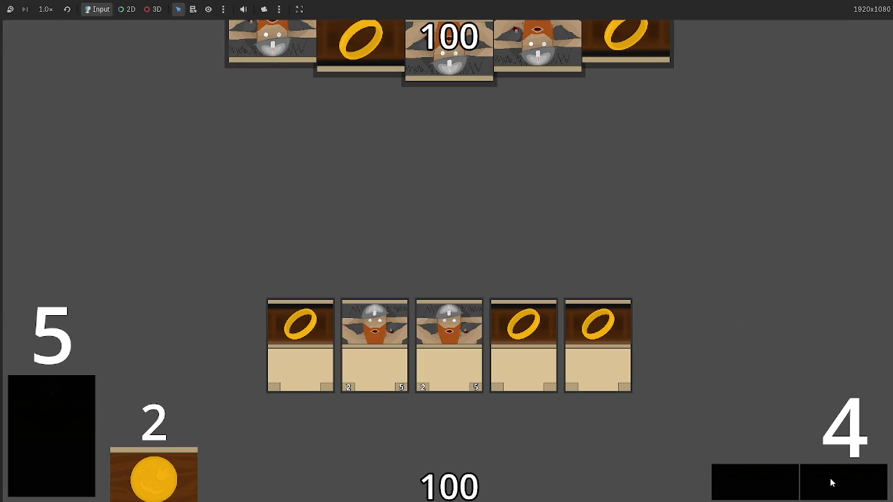
click(831, 482)
click(831, 482)
click(830, 482)
click(831, 482)
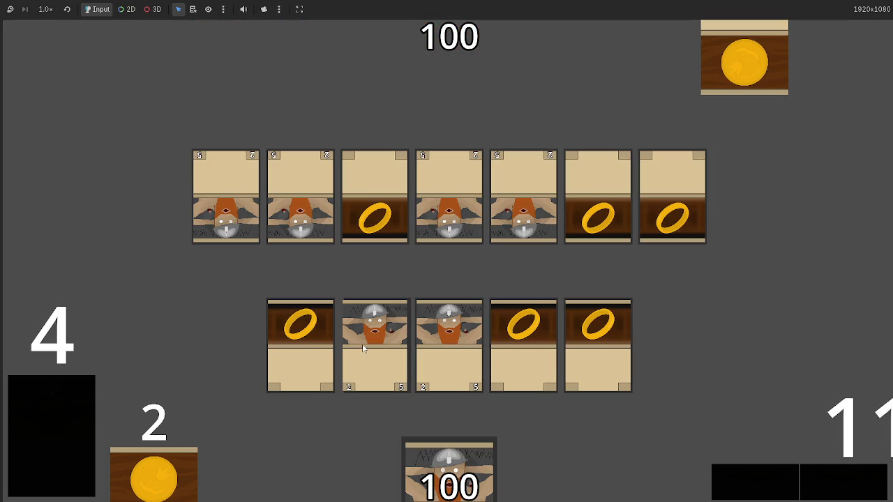
click(801, 480)
click(802, 481)
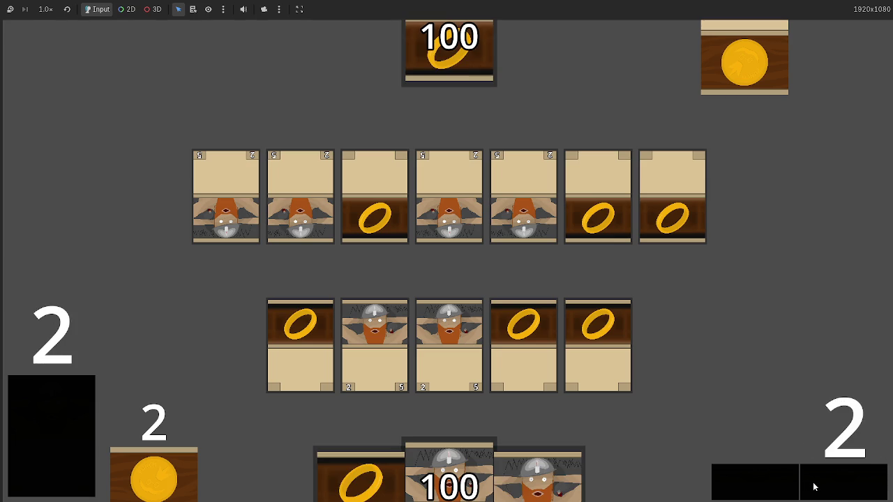
click(813, 487)
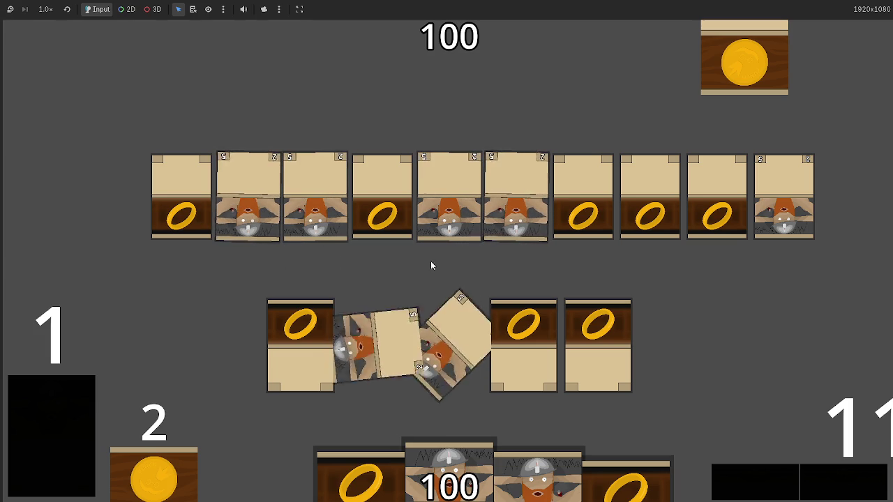
Step: Stop the game and begin a subtraction after get_global_mouse_position() on line 39
key(F8)
scroll(515, 247, up, 6)
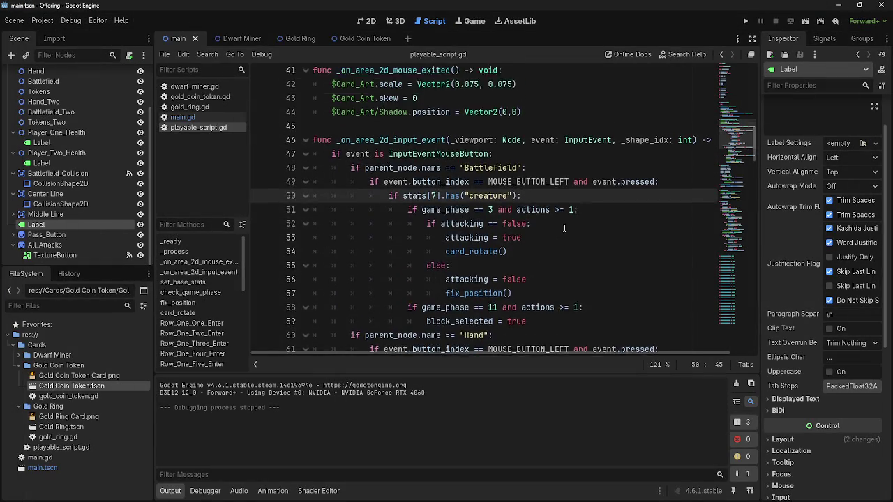
click(544, 259)
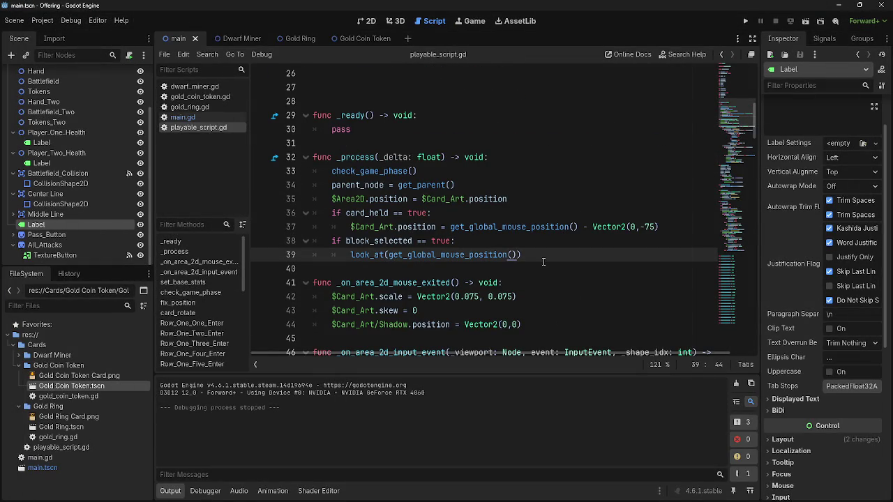
text(- )
text(Ve)
key(BackSpace)
key(BackSpace)
Step: Append '- rotation_degrees' to line 39's look_at argument via autocomplete
text(R)
key(BackSpace)
text(rotat)
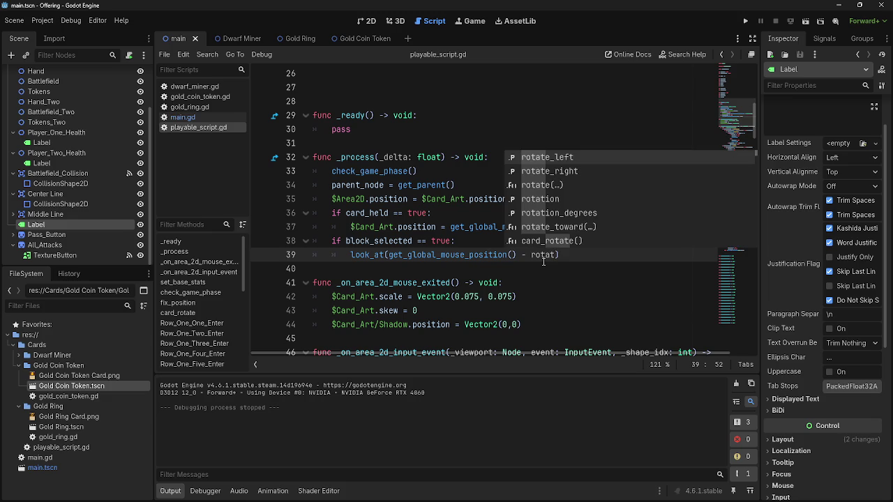
key(Down)
key(Down)
key(Down)
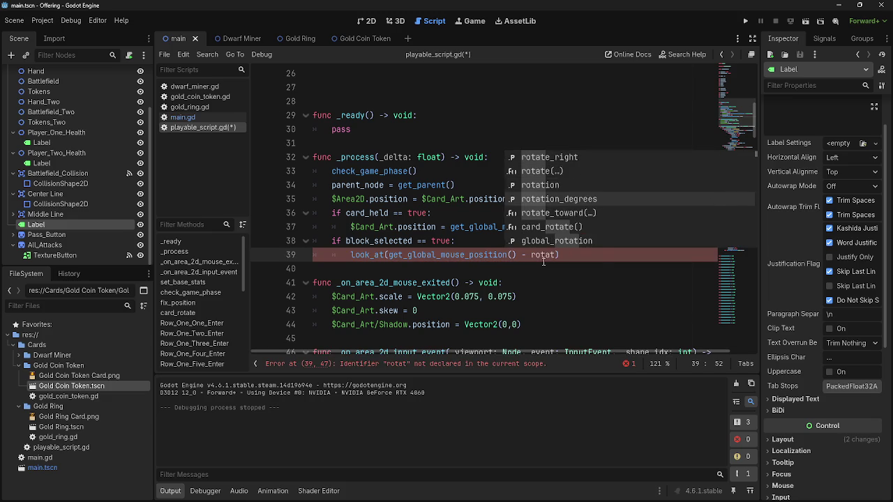
key(Return)
text(()
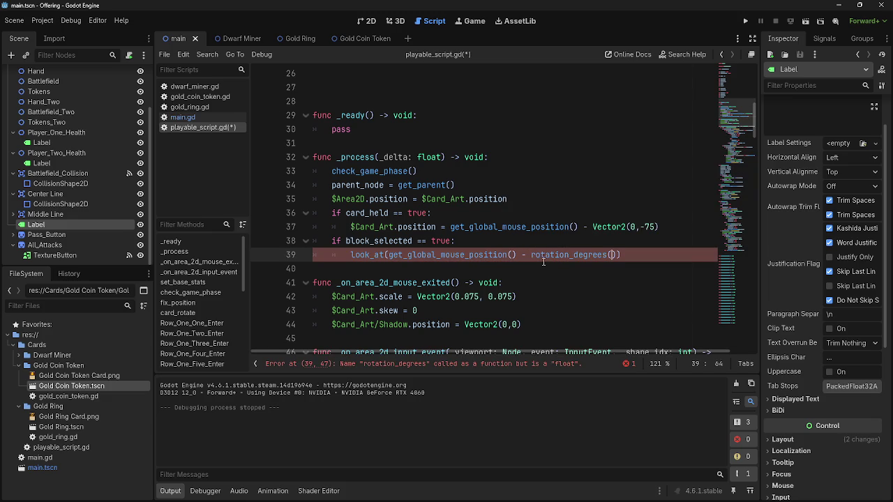
text(90)
key(BackSpace)
key(BackSpace)
key(BackSpace)
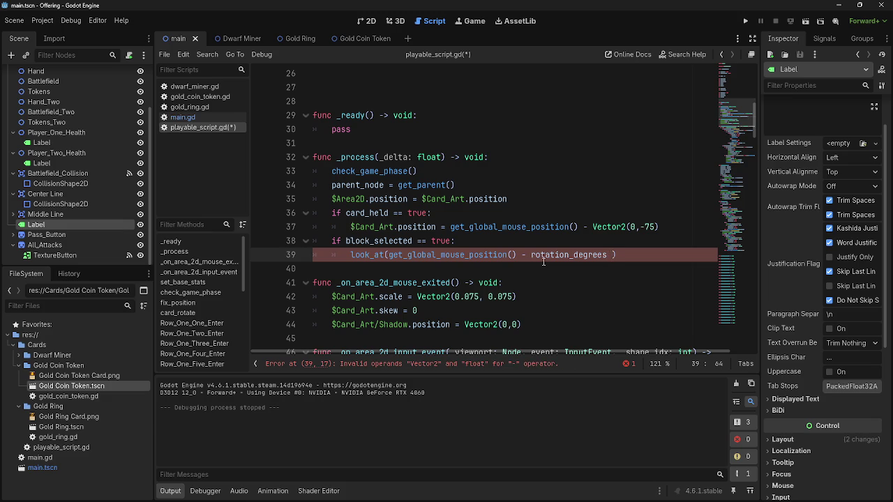
key(BackSpace)
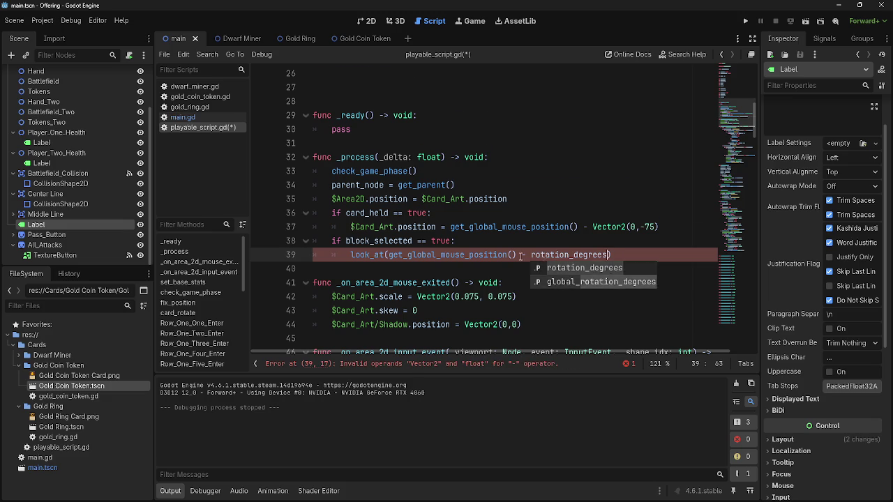
Step: Try '== 90' after rotation_degrees, then erase the term to restore look_at(get_global_mouse_position())
scroll(444, 243, down, 15)
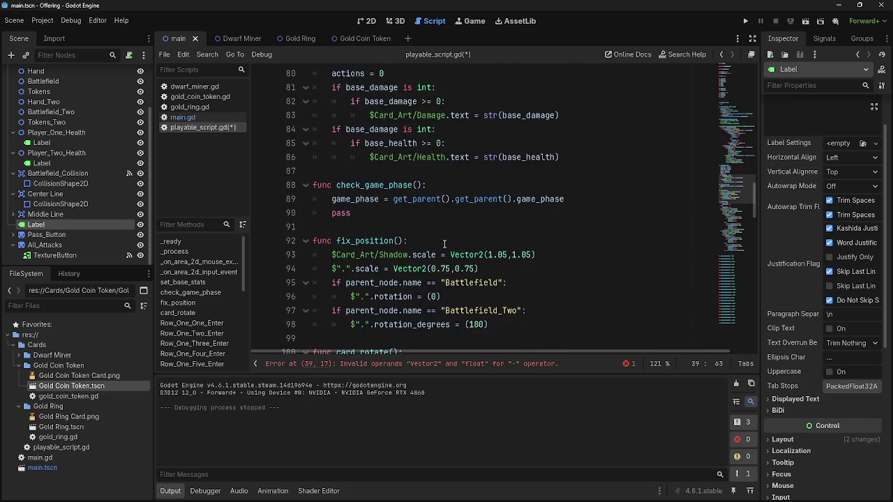
scroll(444, 244, down, 2)
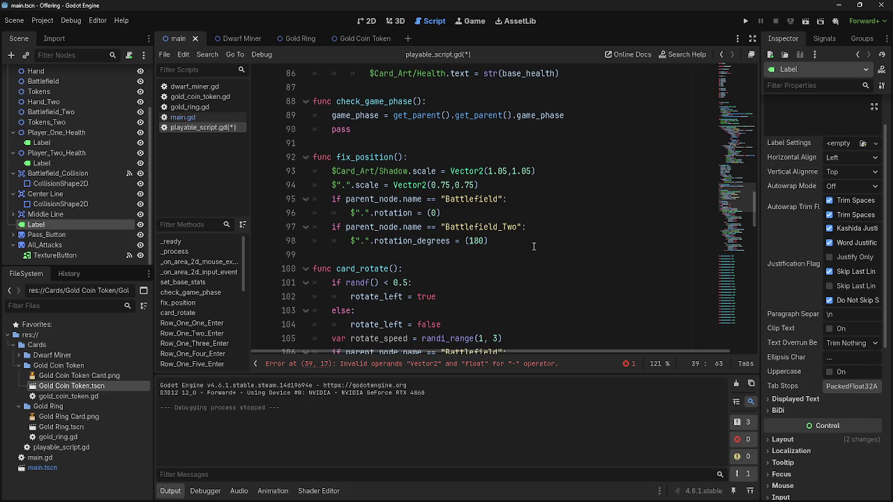
scroll(534, 246, up, 15)
scroll(534, 246, up, 1)
text(= 9)
key(BackSpace)
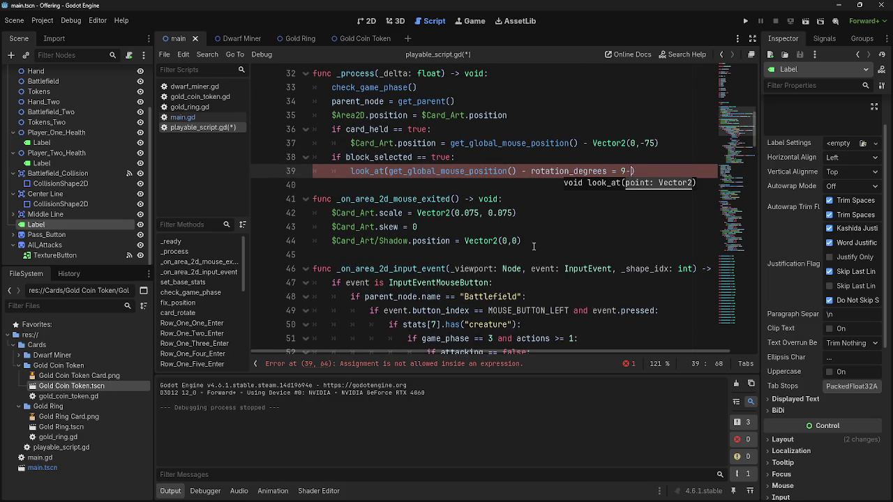
key(BackSpace)
text(=)
text( 90)
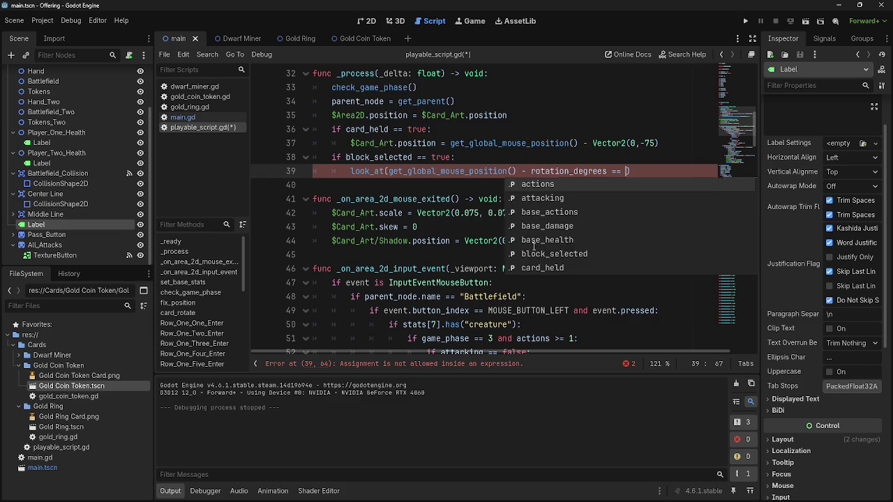
key(BackSpace)
key(BackSpace)
key(BackSpace)
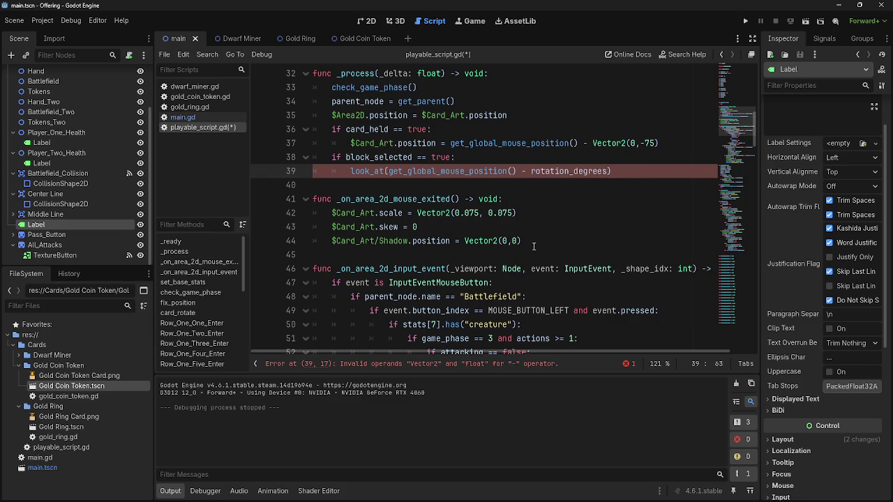
text(V)
key(BackSpace)
key(BackSpace)
key(BackSpace)
key(BackSpace)
key(BackSpace)
key(BackSpace)
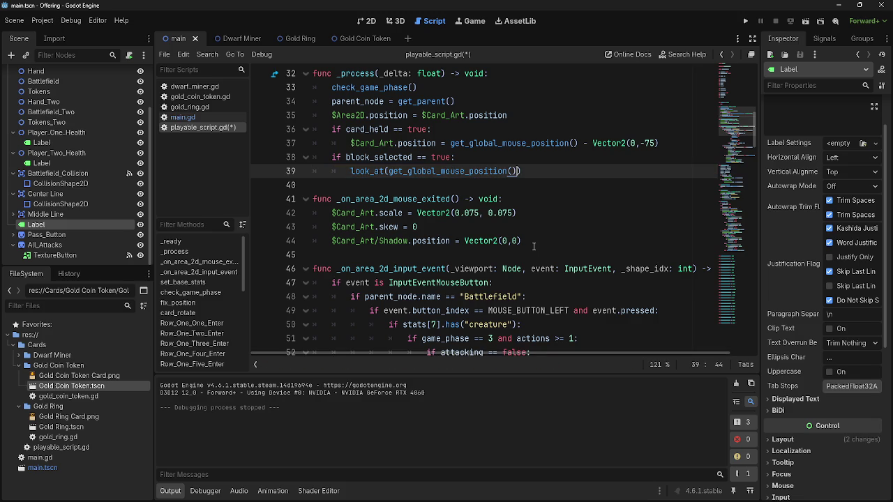
Step: Scroll through playable_script.gd, checking the code on lines 48 and 50
scroll(534, 246, down, 10)
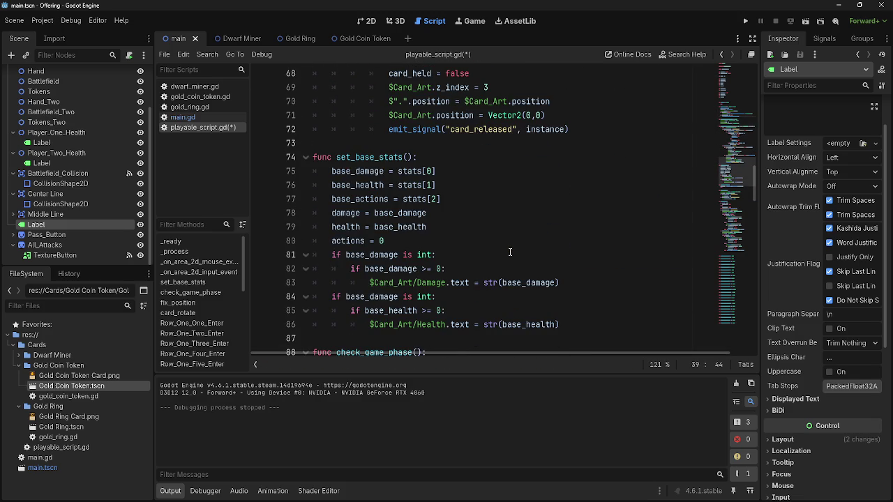
scroll(510, 252, down, 1)
scroll(510, 252, down, 5)
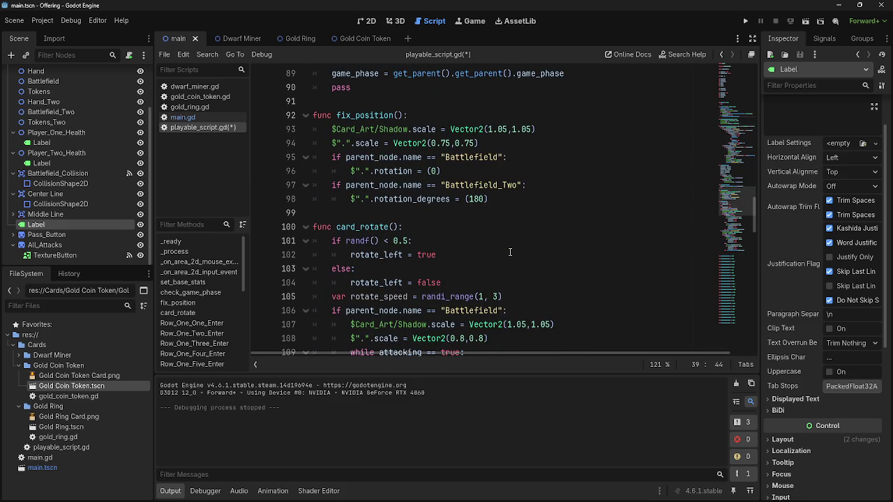
scroll(510, 252, up, 10)
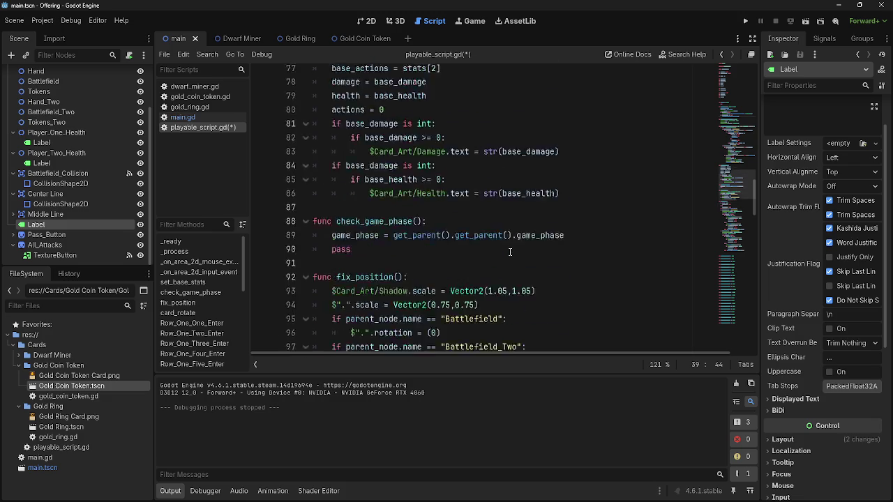
scroll(510, 251, up, 8)
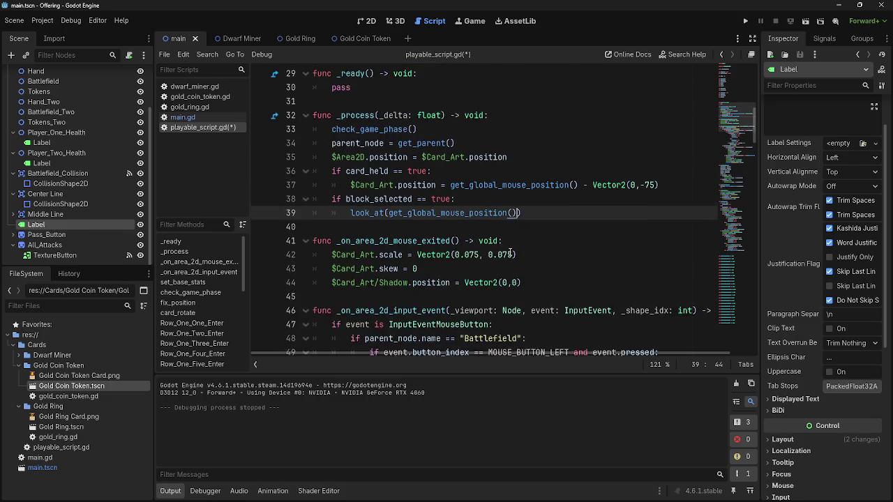
scroll(510, 252, up, 8)
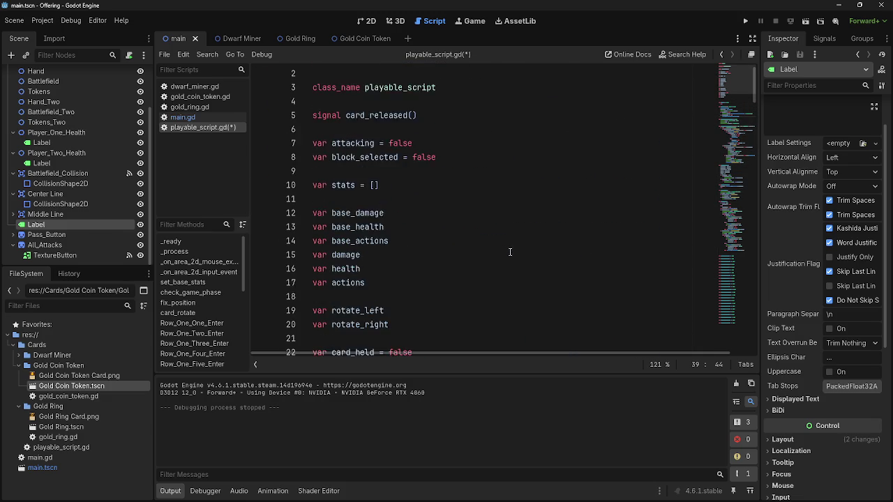
scroll(510, 252, down, 3)
scroll(510, 252, up, 3)
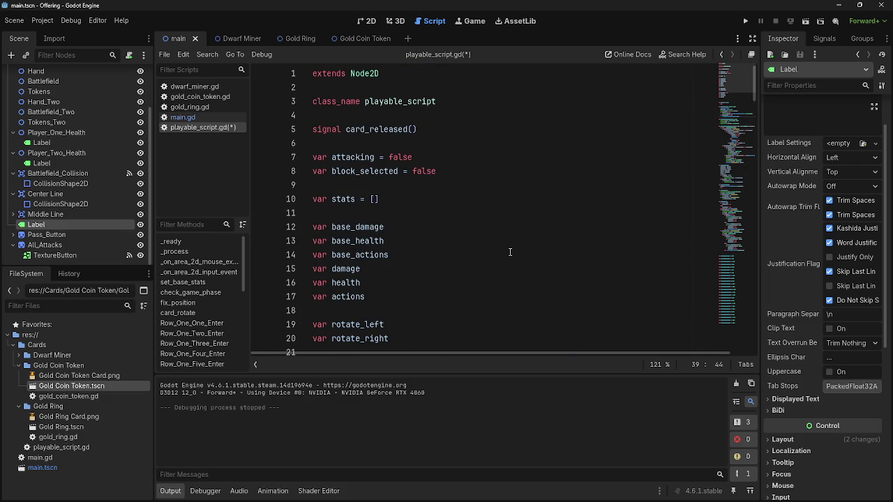
scroll(510, 252, down, 10)
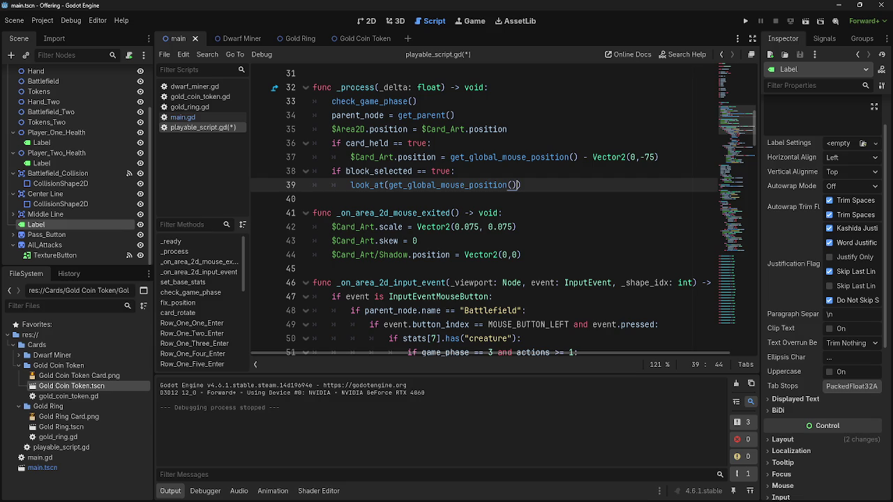
click(527, 337)
double_click(502, 312)
click(546, 311)
scroll(546, 310, down, 8)
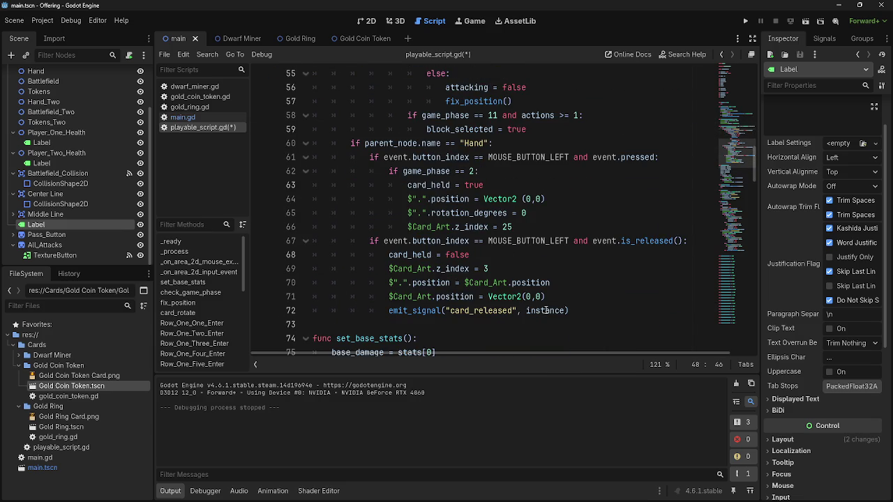
scroll(546, 311, down, 3)
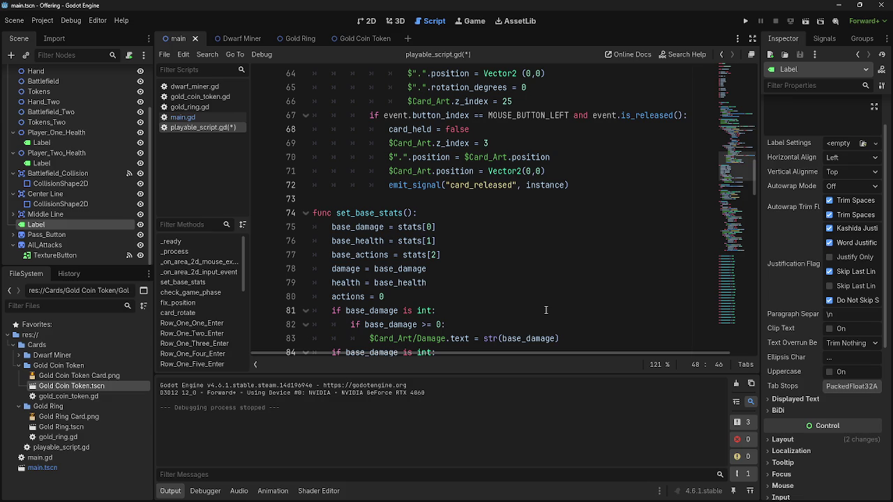
scroll(547, 310, down, 3)
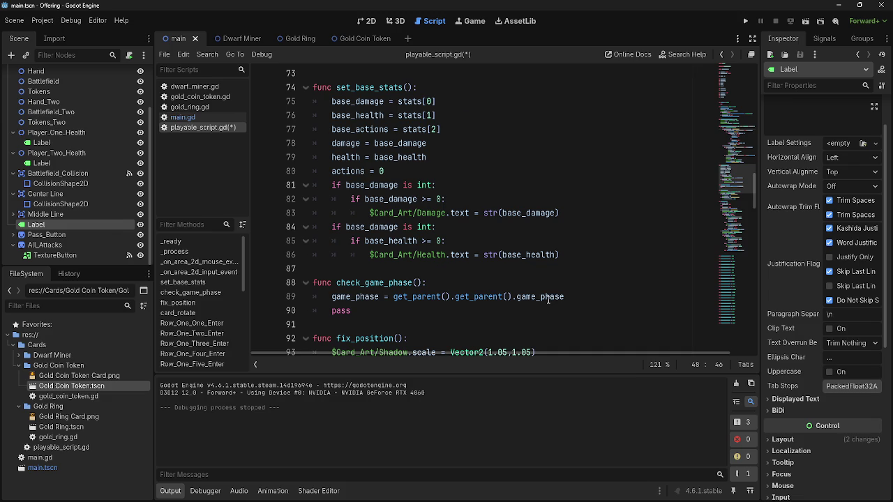
Step: Check line 84's ending, then place the caret inside line 39's look_at call
click(457, 228)
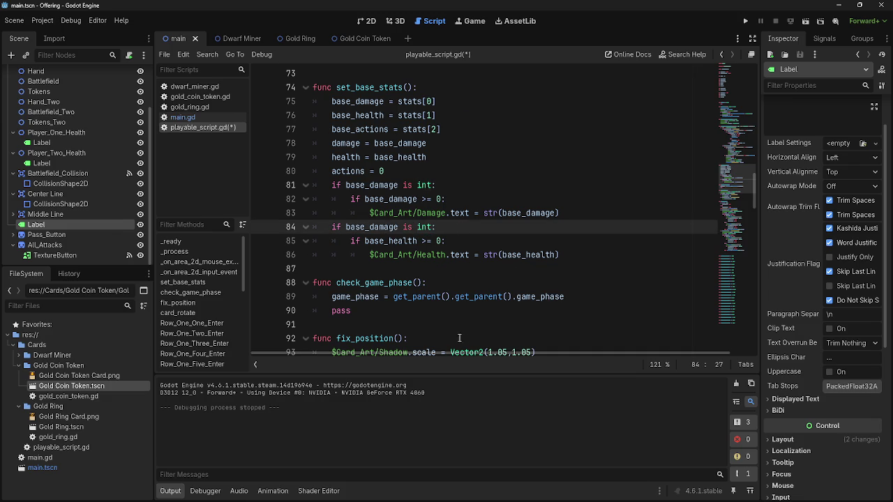
click(433, 227)
click(457, 228)
scroll(462, 235, up, 15)
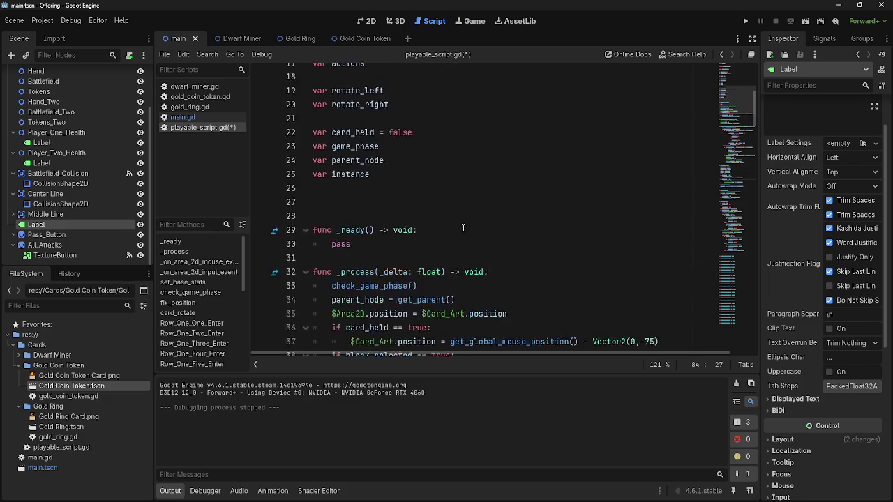
scroll(461, 231, down, 4)
click(538, 227)
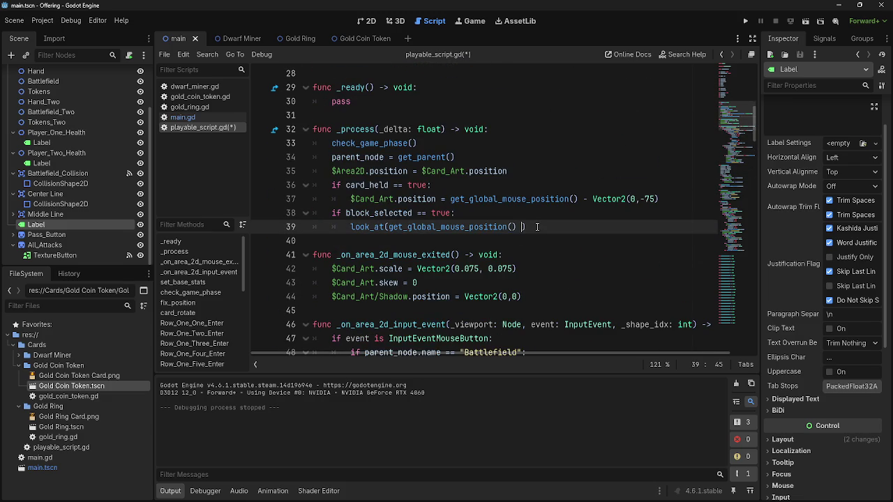
key(alt+Tab)
key(Escape)
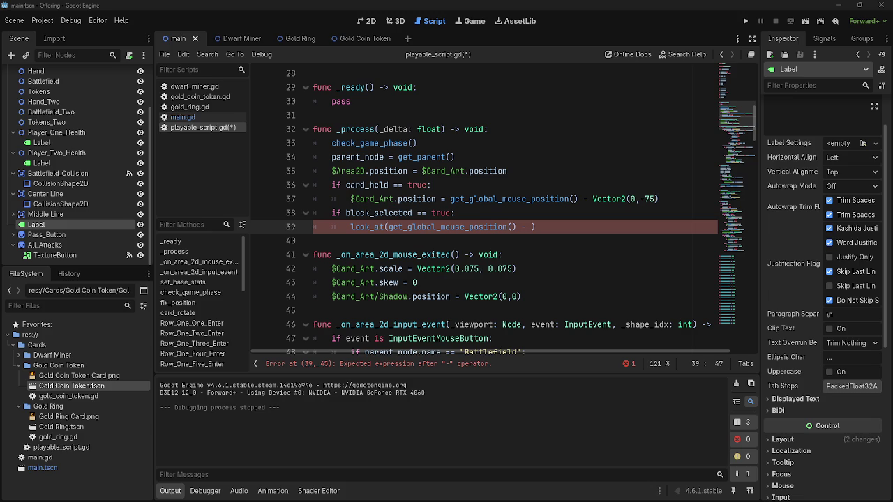
Step: Add 'rotation_degrees -= 90' inside line 39's look_at call and inspect the resulting error
text($)
text(otation_d)
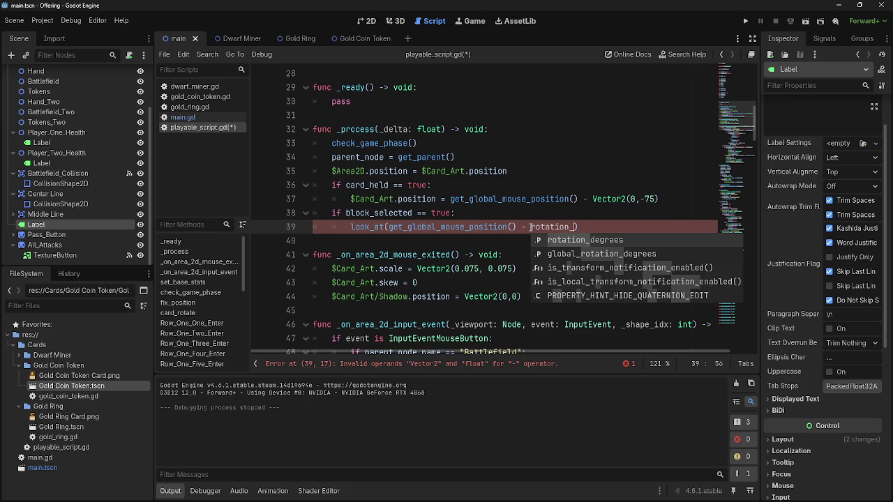
key(Return)
text(-= )
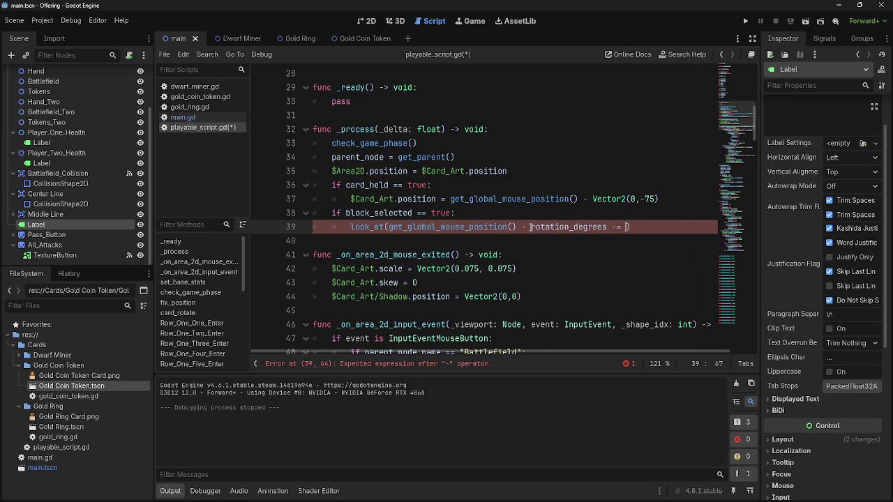
text(90))
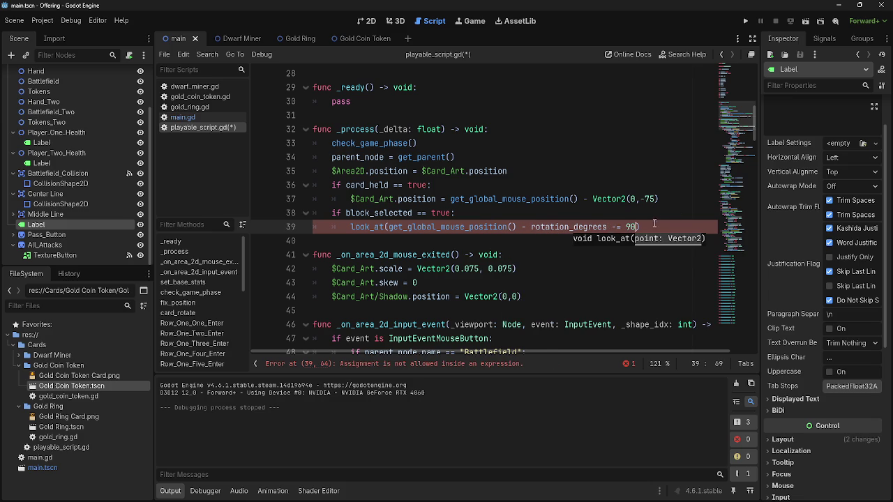
click(445, 366)
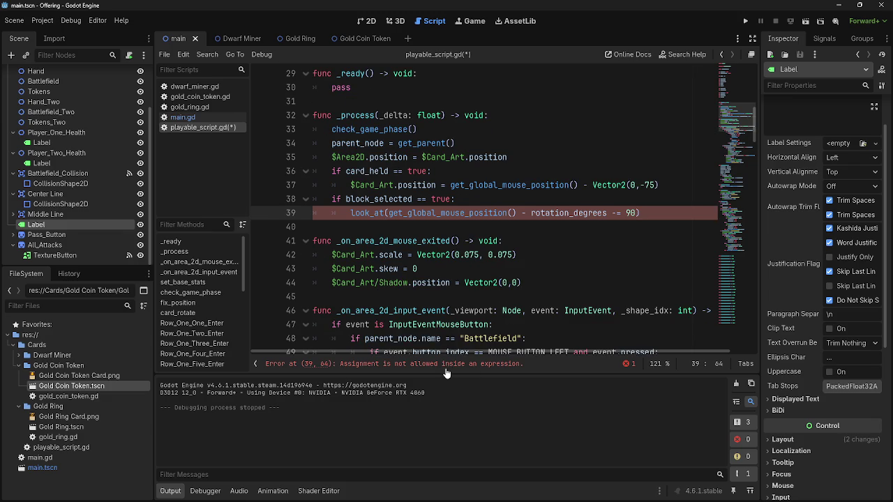
key(alt+Tab)
Step: Move 'rotation_degrees -= 90' out of look_at(get_global_mouse_position()) onto new line 40
drag(517, 213, 630, 212)
click(530, 213)
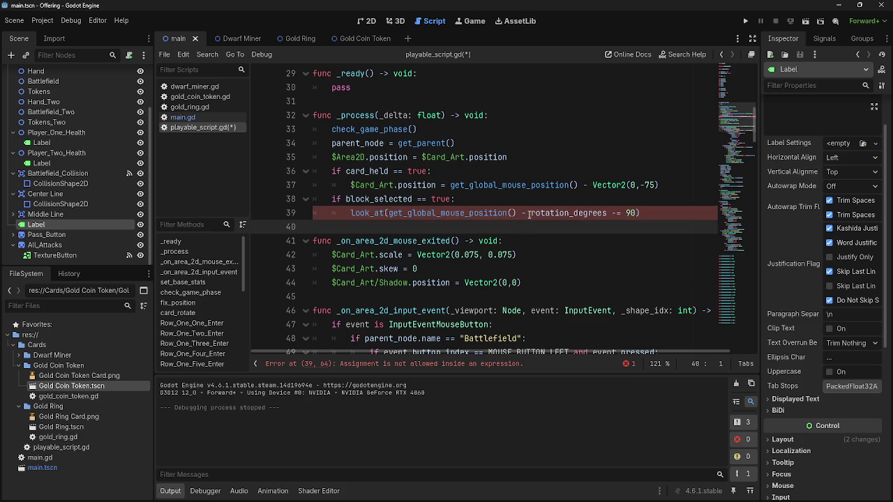
drag(530, 213, 637, 213)
key(ctrl+c)
key(BackSpace)
key(BackSpace)
key(BackSpace)
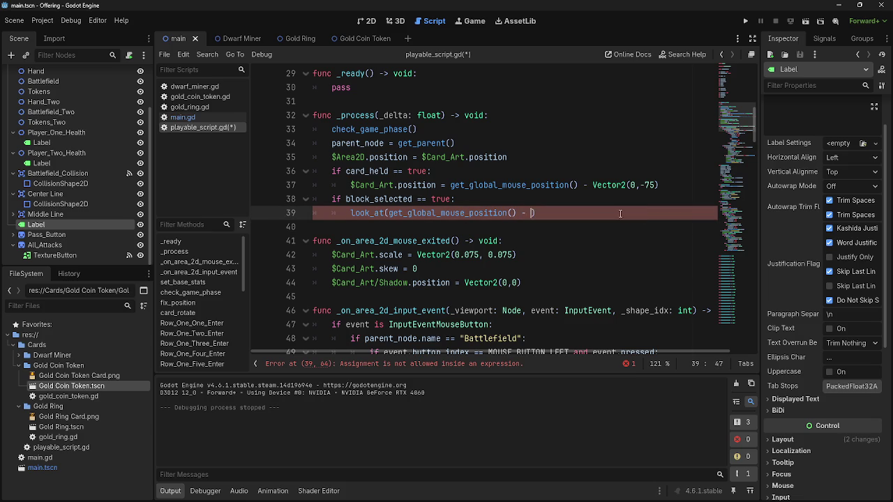
text())
key(Return)
key(ctrl+v)
Step: Run the game, play a dwarf card, select both dwarf cards as blockers, then stop
click(745, 21)
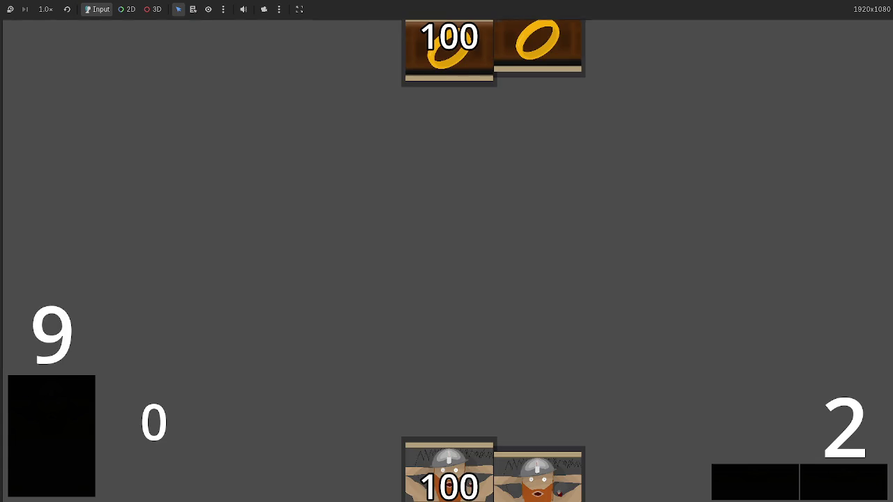
drag(471, 440, 459, 274)
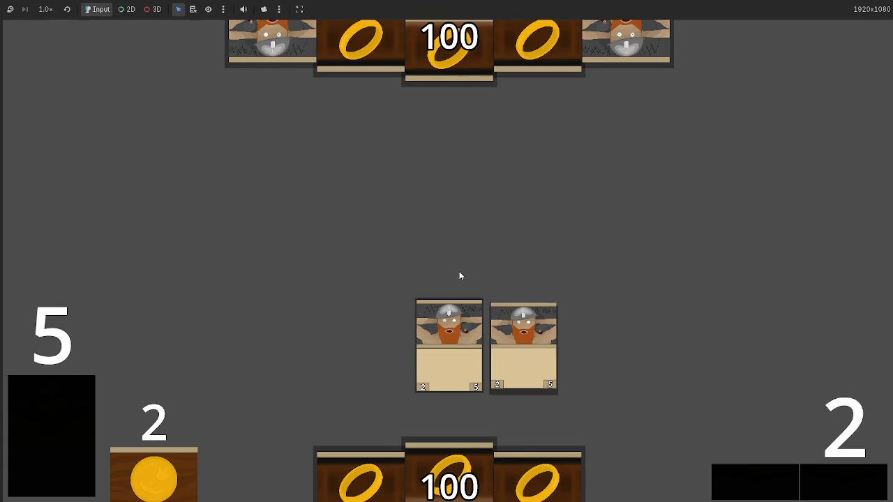
click(833, 481)
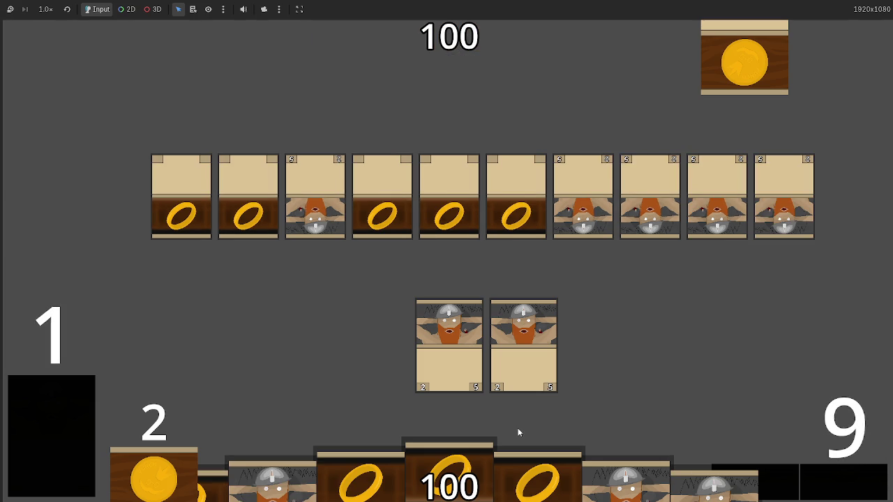
click(516, 369)
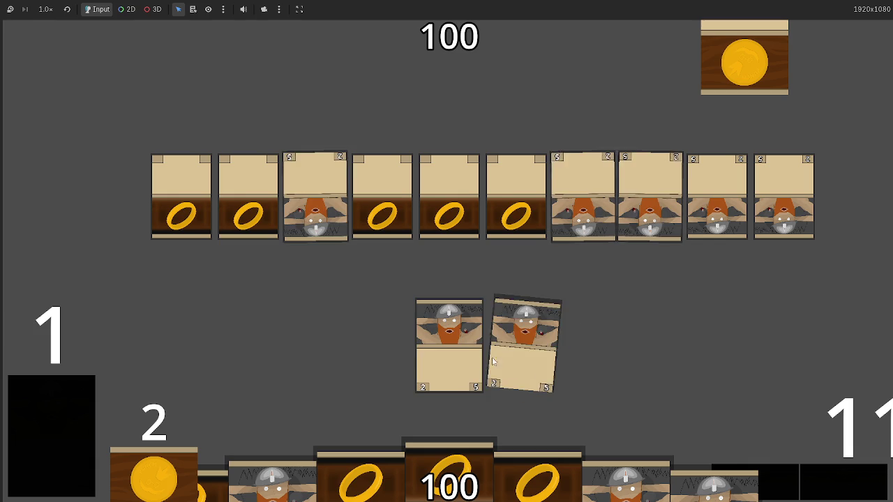
click(450, 349)
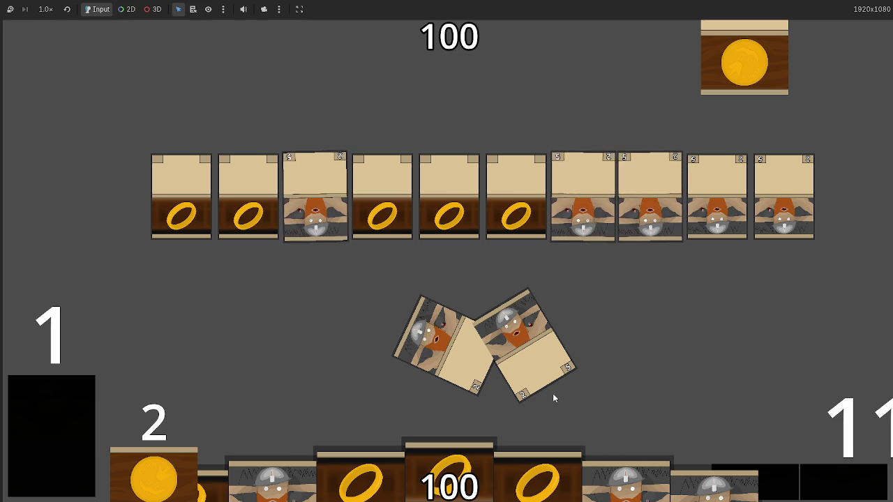
key(F8)
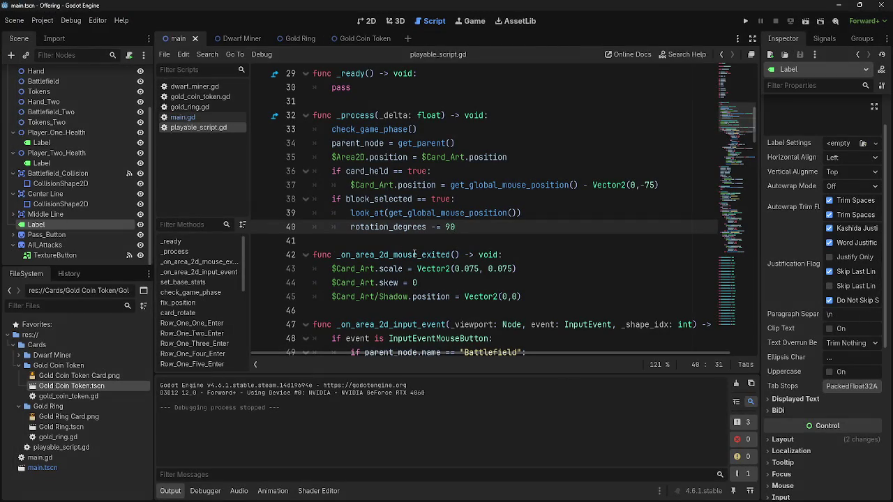
Step: Check the look_at documentation and the "." node reference on line 66
double_click(366, 213)
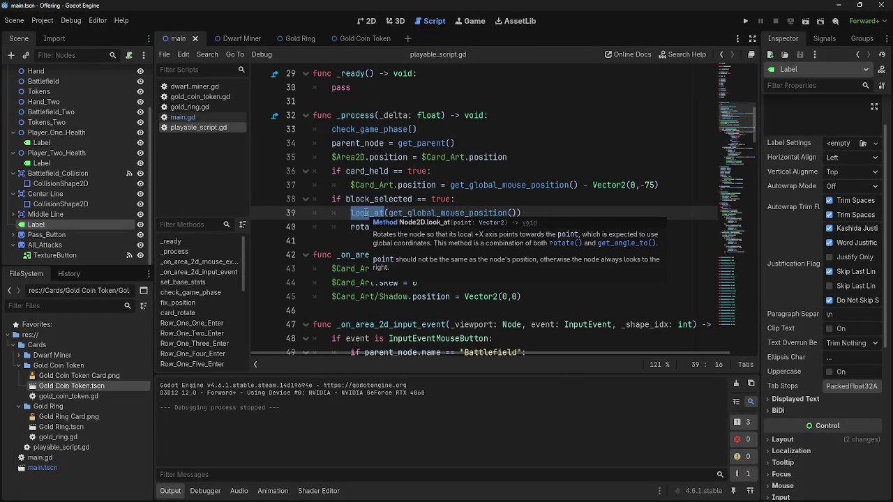
click(349, 213)
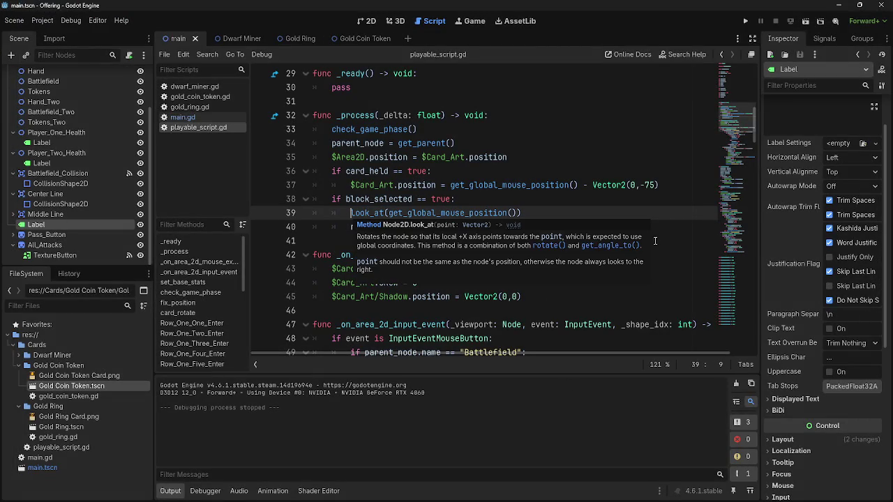
click(614, 293)
scroll(547, 252, up, 3)
scroll(547, 252, down, 14)
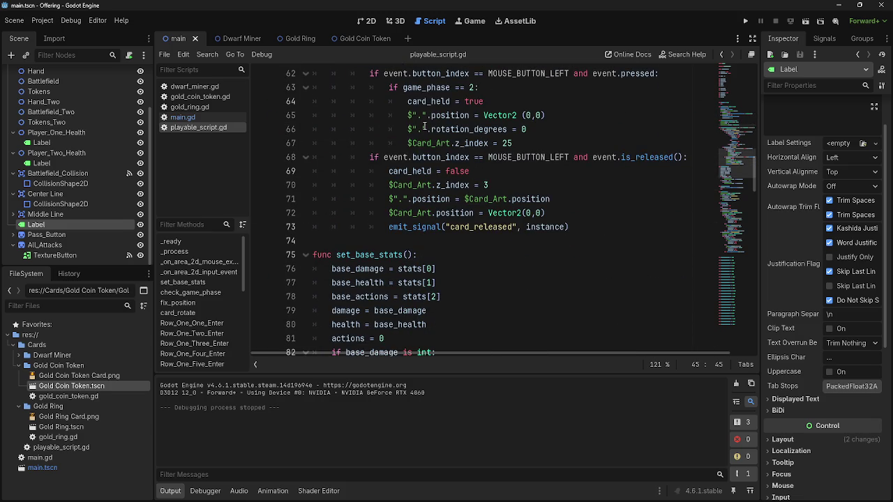
drag(425, 129, 411, 129)
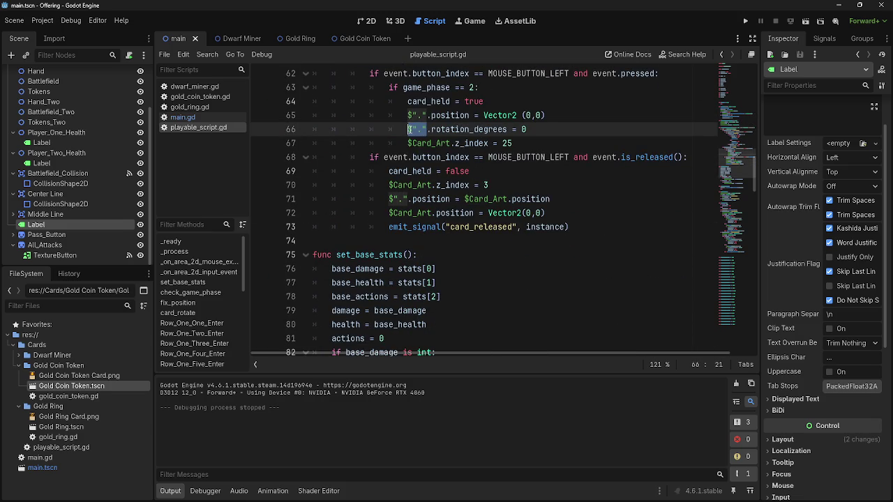
Step: Scroll through the script back to the block_selected branch's look_at call
scroll(587, 330, down, 9)
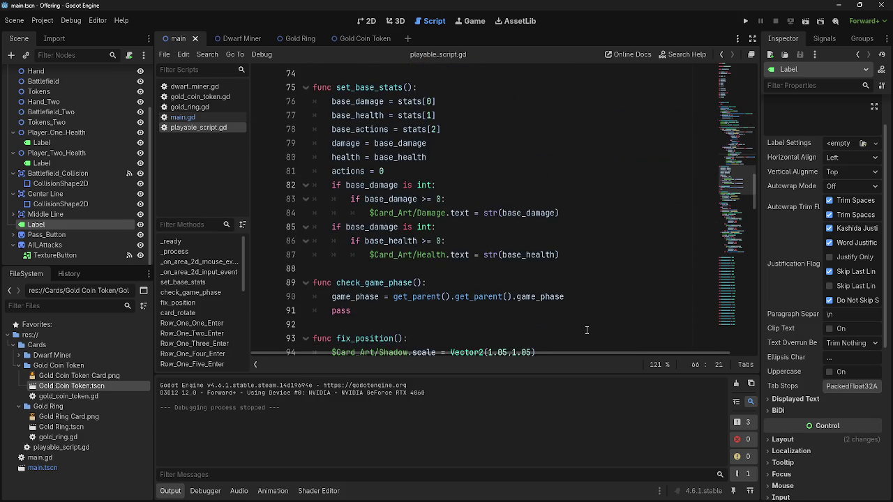
scroll(587, 330, down, 4)
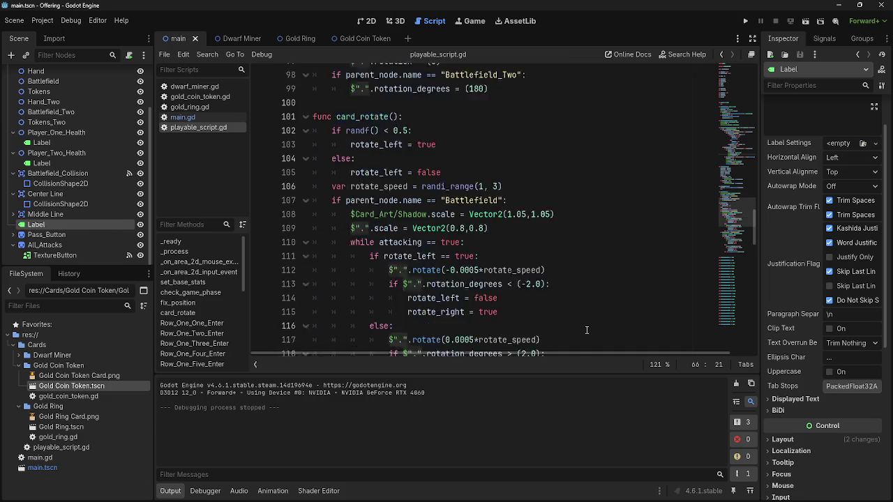
scroll(587, 330, down, 3)
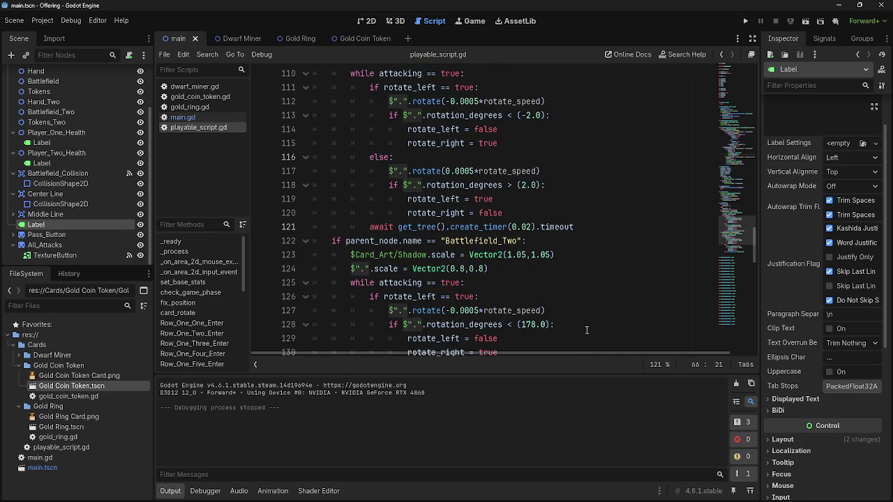
scroll(587, 330, down, 3)
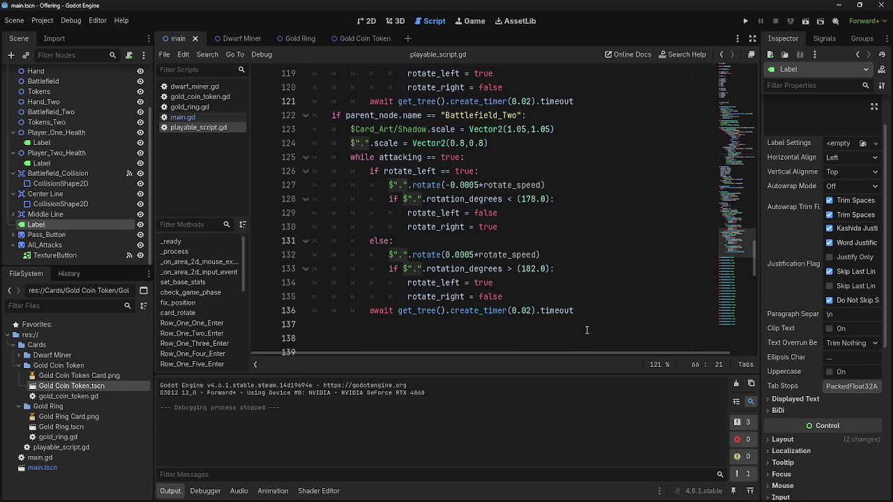
scroll(587, 330, up, 20)
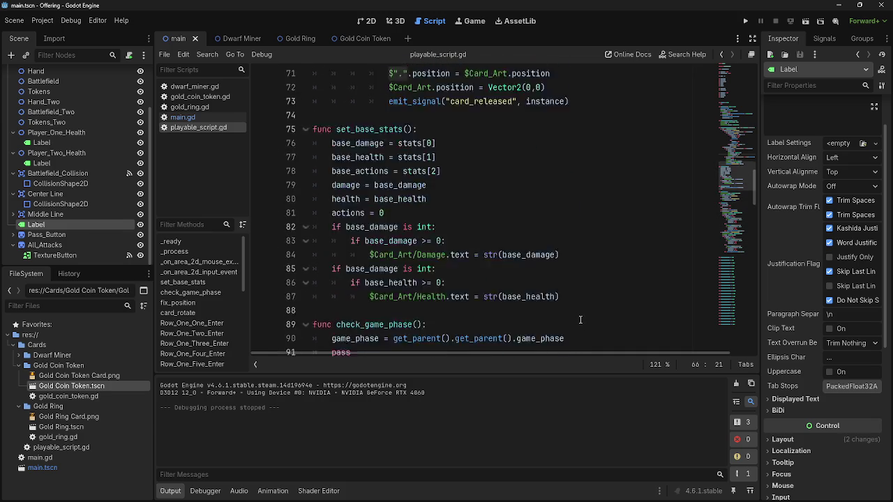
scroll(540, 259, up, 3)
scroll(540, 259, down, 2)
click(537, 246)
click(351, 254)
scroll(113, 150, up, 3)
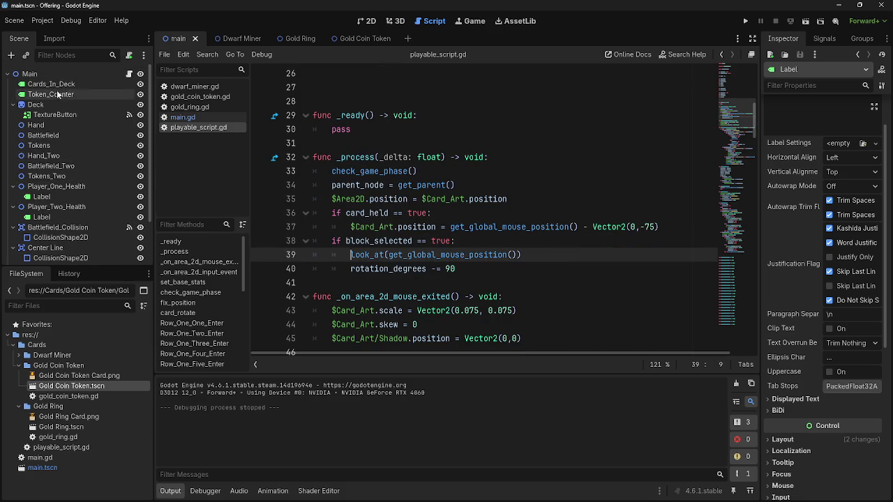
click(7, 74)
click(7, 73)
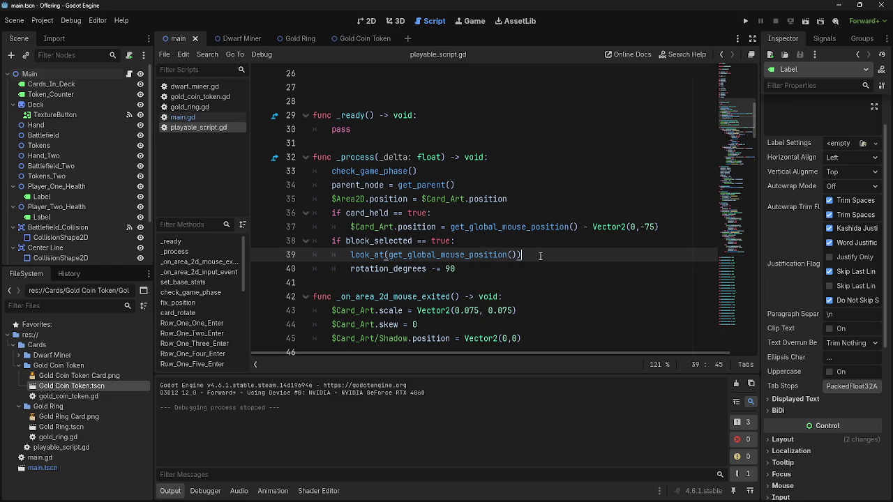
Step: Change line 40 to rotation_degrees += 90 and relaunch the game
drag(450, 269, 445, 269)
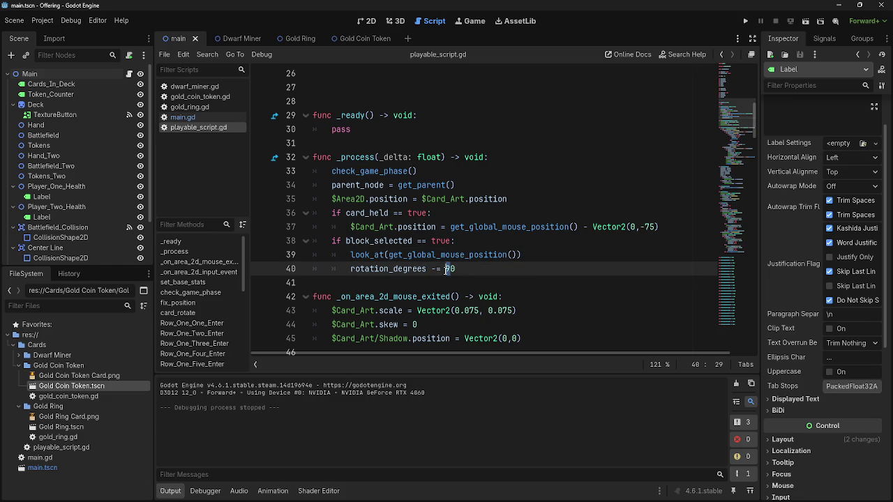
click(432, 269)
text(+)
click(746, 22)
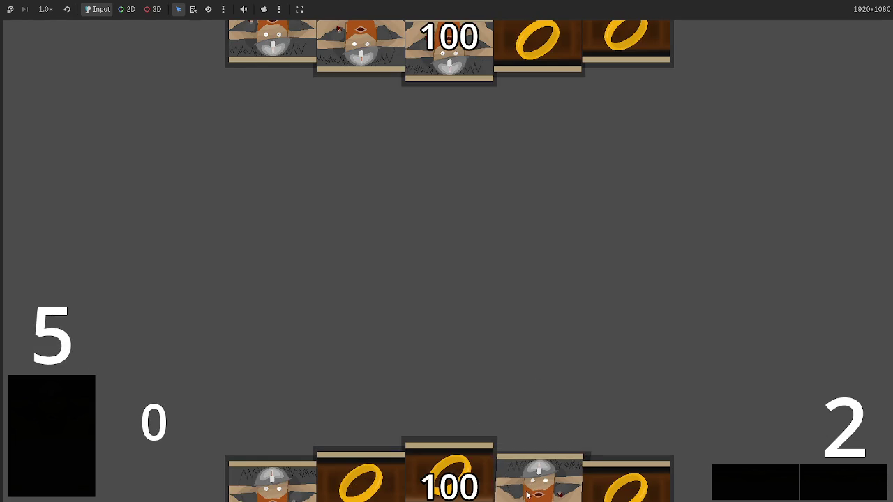
Step: Play two dwarf cards to the centre and select one as a blocker
click(512, 464)
click(613, 471)
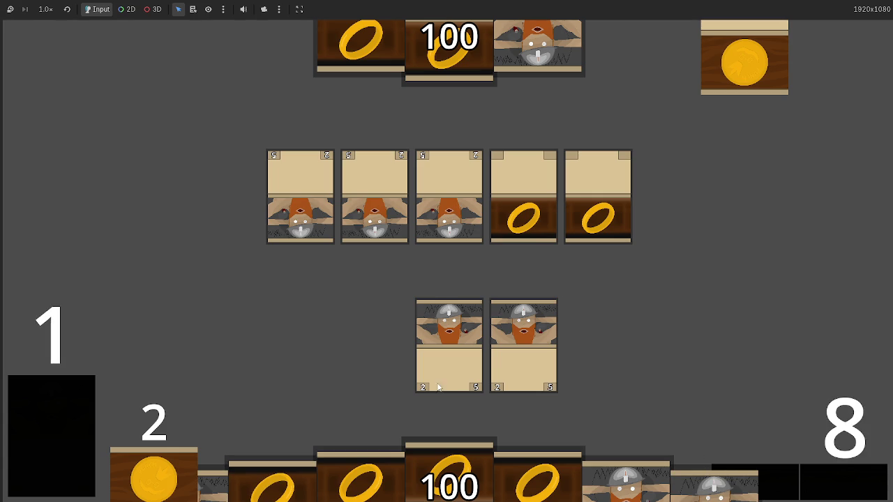
click(526, 358)
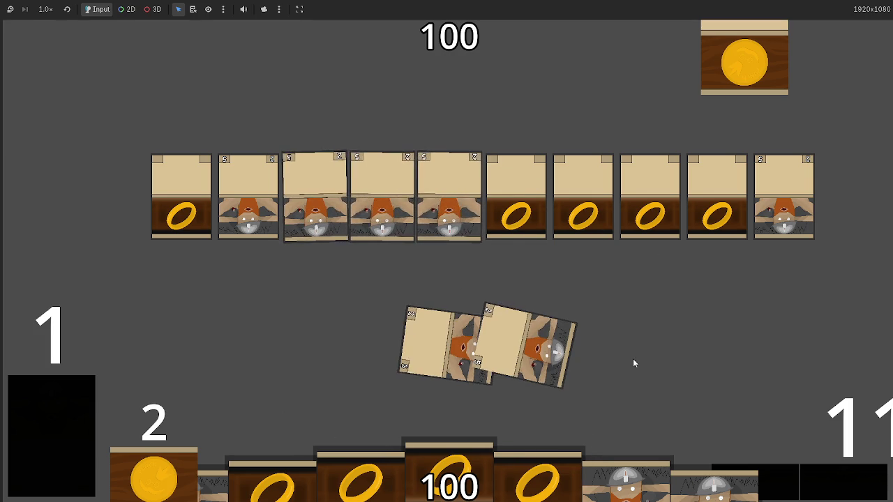
Step: Close the running game with Alt+F4 and return to the Godot editor
key(alt+F4)
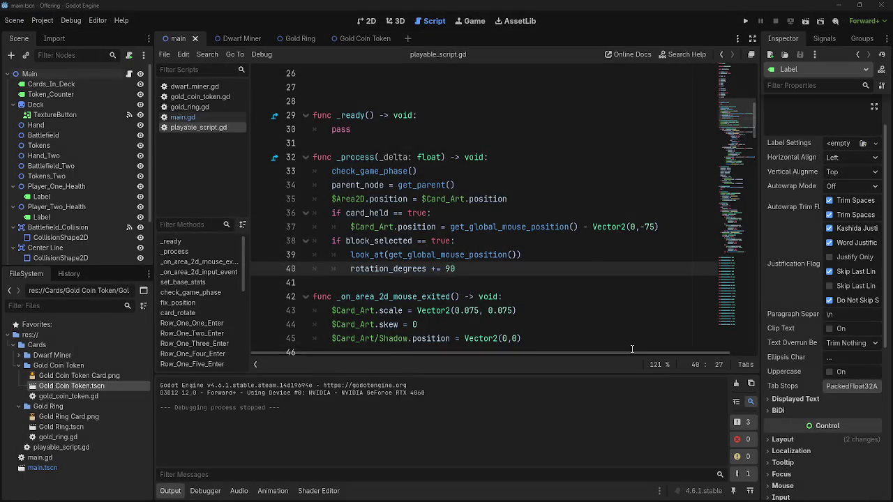
key(alt+Tab)
key(Tab)
key(Escape)
Step: Review the rotation_degrees += 90 line and the look_at call in the block_selected branch
click(491, 267)
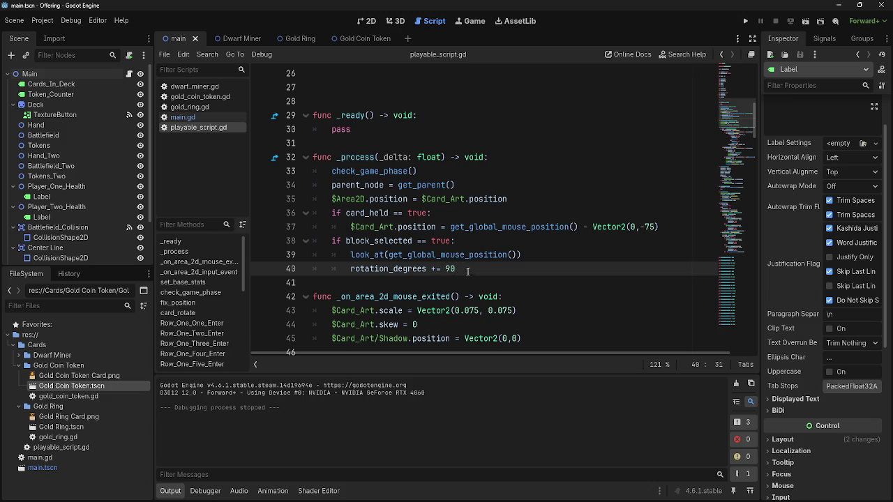
double_click(404, 272)
click(487, 267)
double_click(416, 270)
click(474, 274)
scroll(513, 213, down, 2)
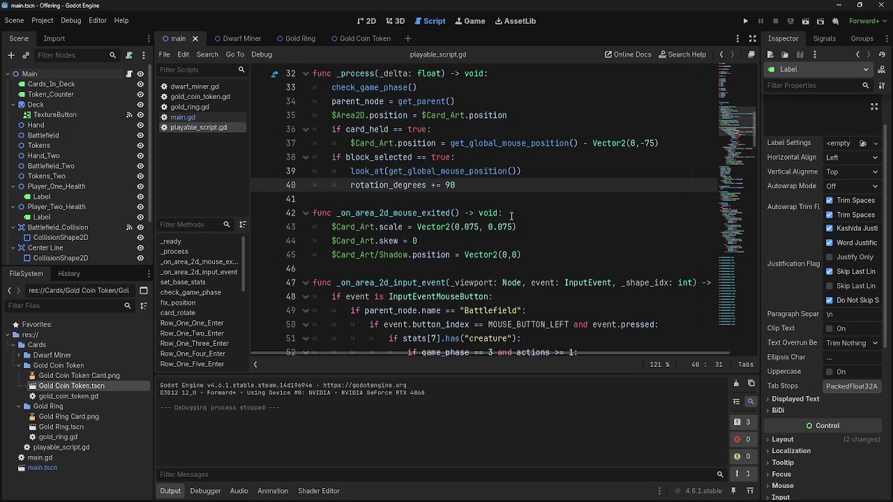
double_click(367, 171)
click(508, 178)
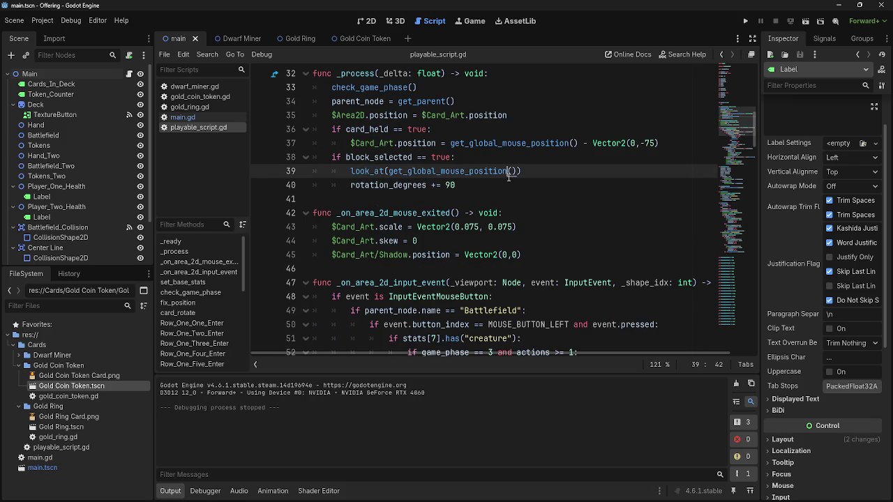
click(500, 185)
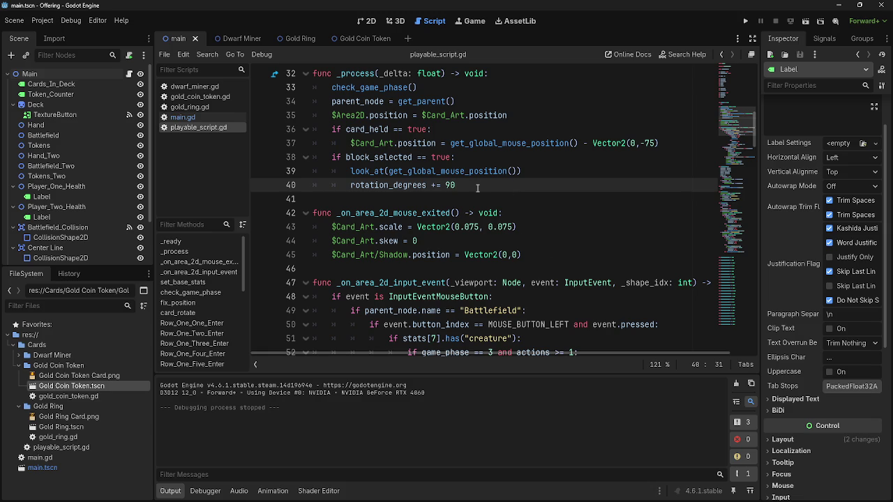
click(492, 199)
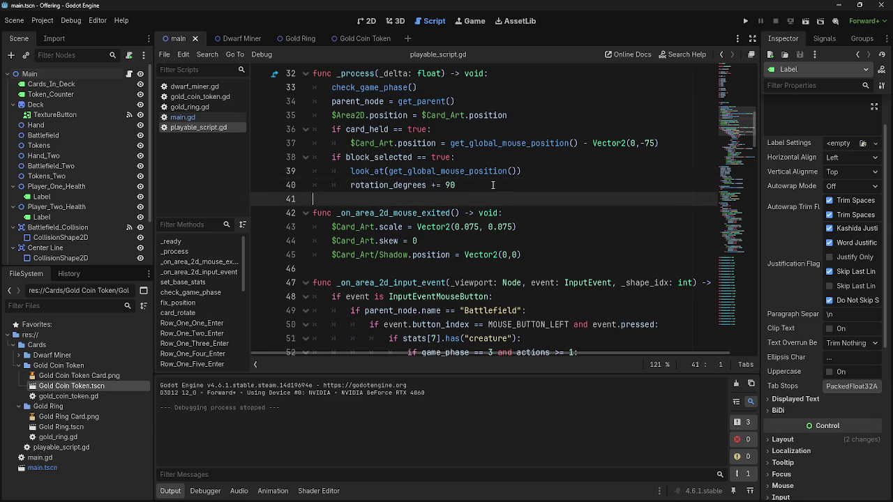
click(494, 189)
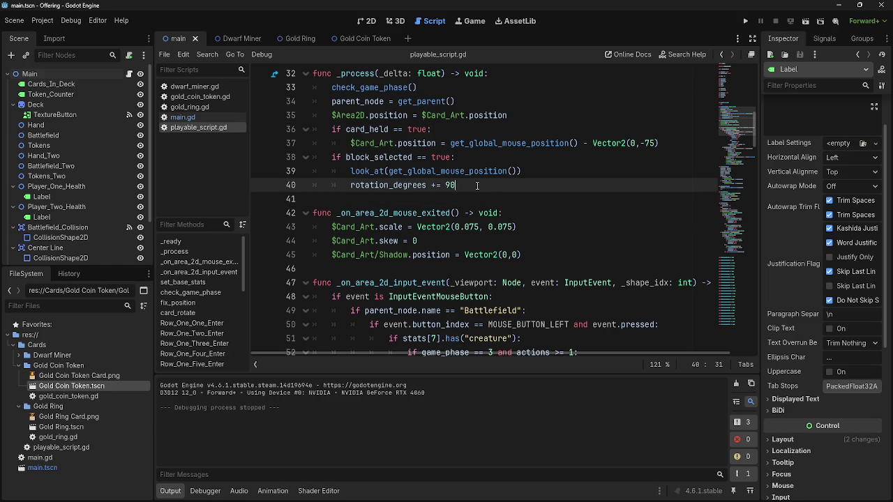
key(Left)
key(Left)
key(Left)
key(End)
Step: Re-read the mouse-position code on lines 35-40, then switch to a card scene
scroll(543, 234, down, 8)
scroll(542, 234, down, 3)
scroll(542, 234, up, 3)
scroll(542, 234, down, 2)
scroll(542, 234, up, 10)
scroll(494, 190, up, 2)
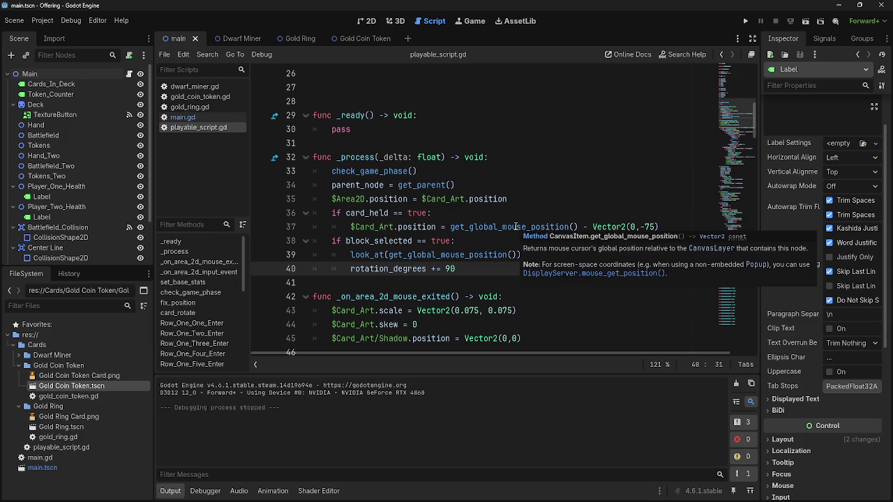
double_click(400, 200)
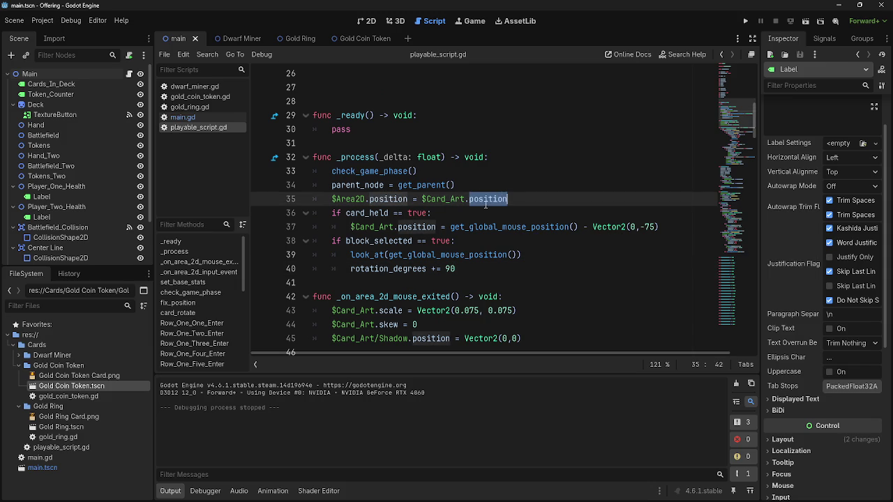
double_click(488, 227)
click(501, 241)
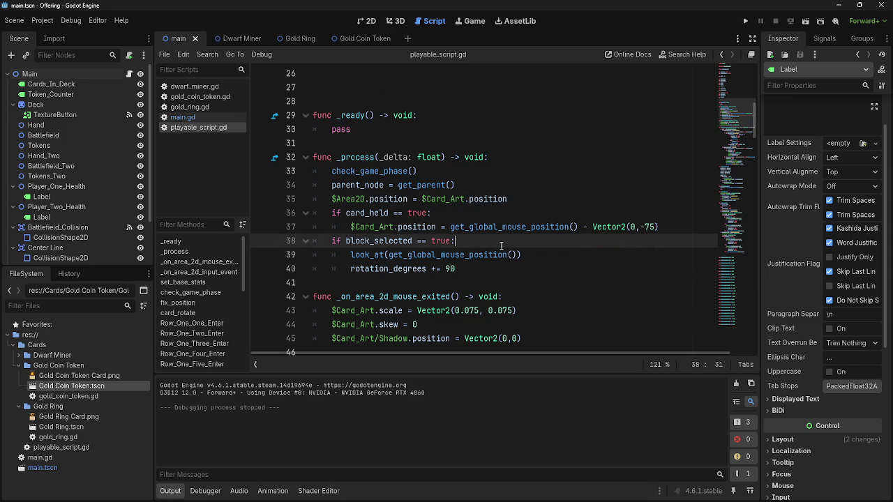
double_click(461, 255)
click(523, 254)
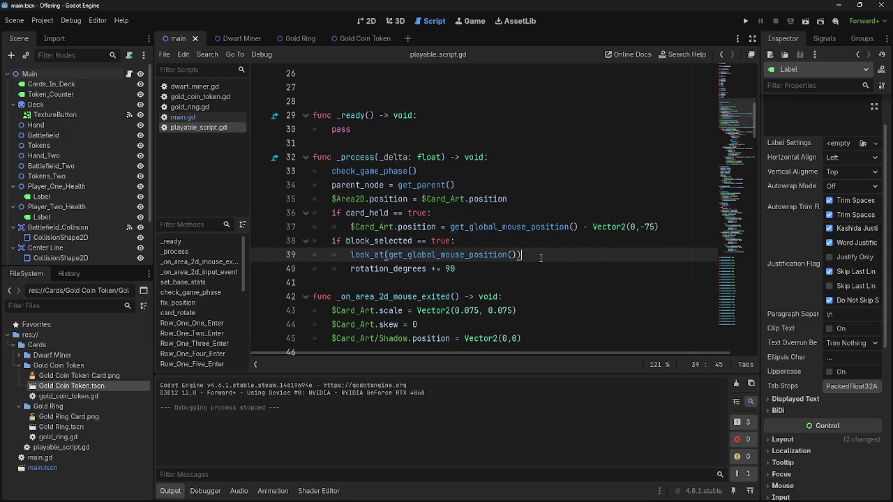
double_click(488, 255)
click(485, 270)
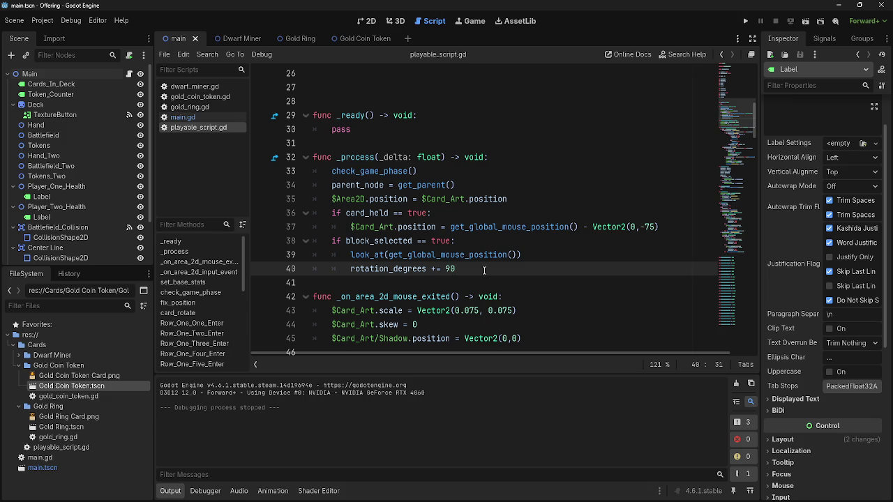
mouse_move(312, 38)
mouse_down()
mouse_move(230, 39)
mouse_move(348, 39)
mouse_move(174, 40)
mouse_up()
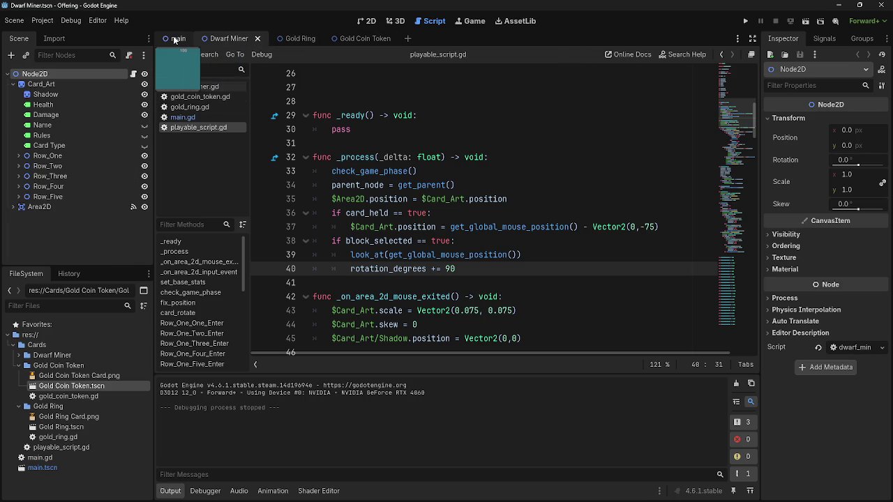
Step: Return to the main scene and run the project to test card rotation
drag(173, 39, 174, 39)
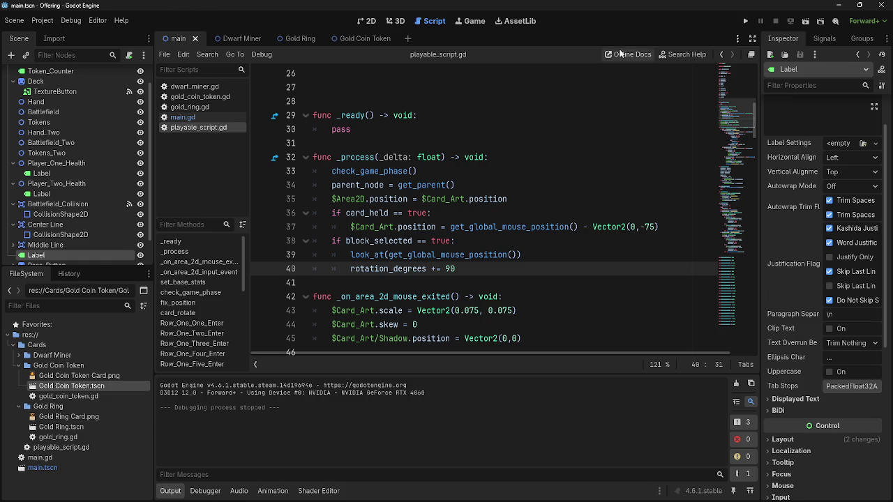
click(745, 21)
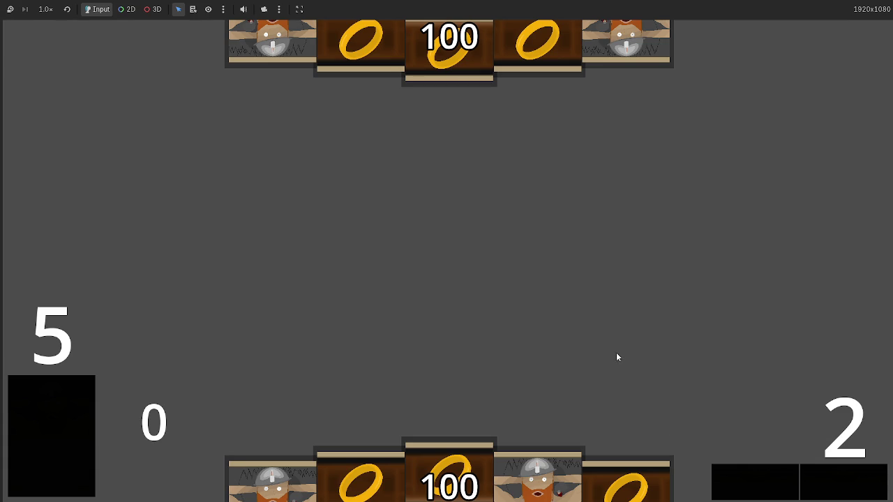
Step: Switch back from the running card game window and stop the test run with F8
key(alt+Tab)
key(Tab)
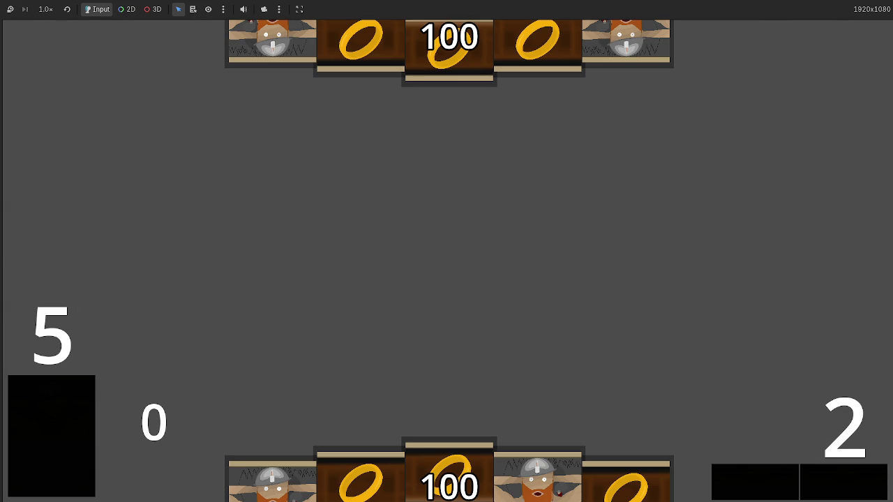
key(alt+Tab)
key(Tab)
key(Tab)
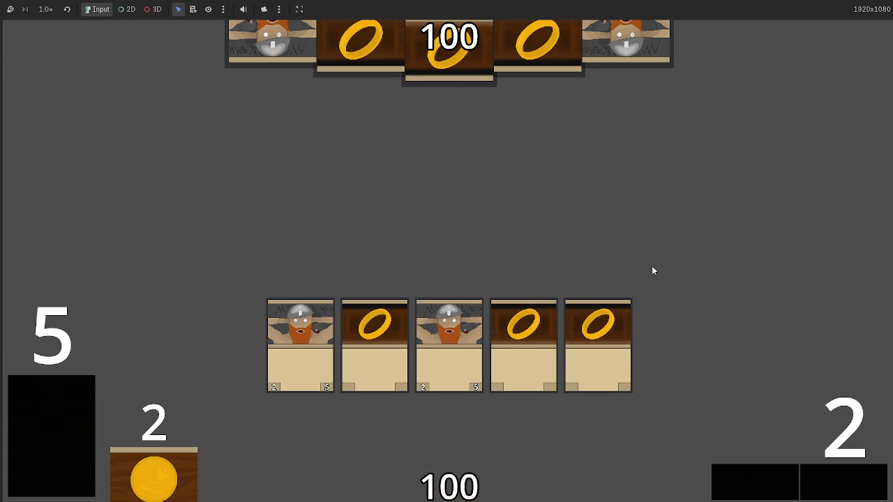
key(F8)
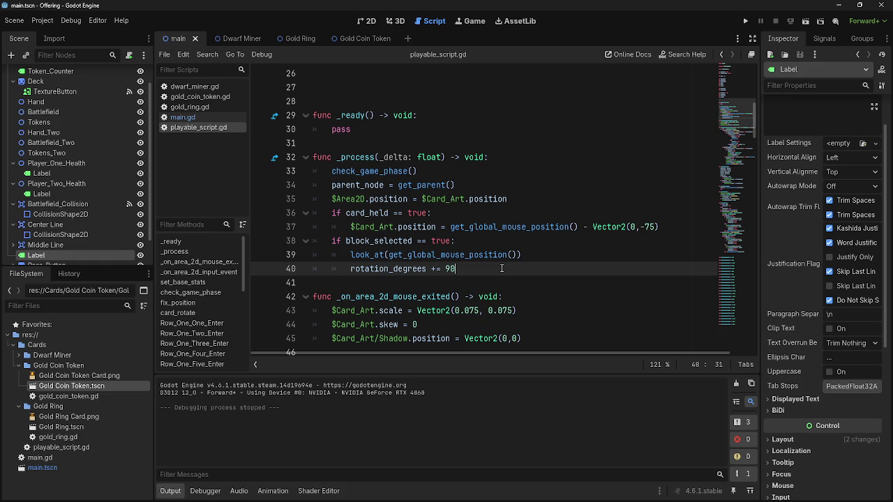
click(503, 240)
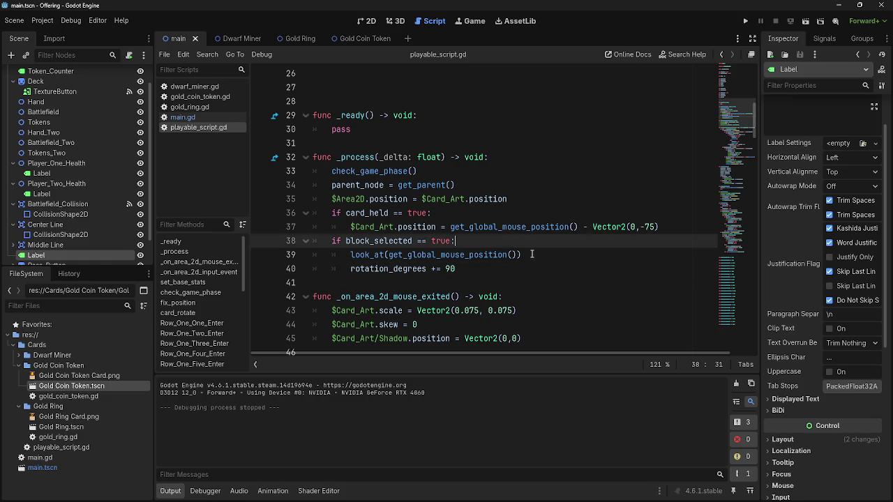
click(526, 212)
click(522, 185)
click(523, 168)
click(521, 186)
click(523, 168)
click(523, 185)
click(523, 167)
click(523, 185)
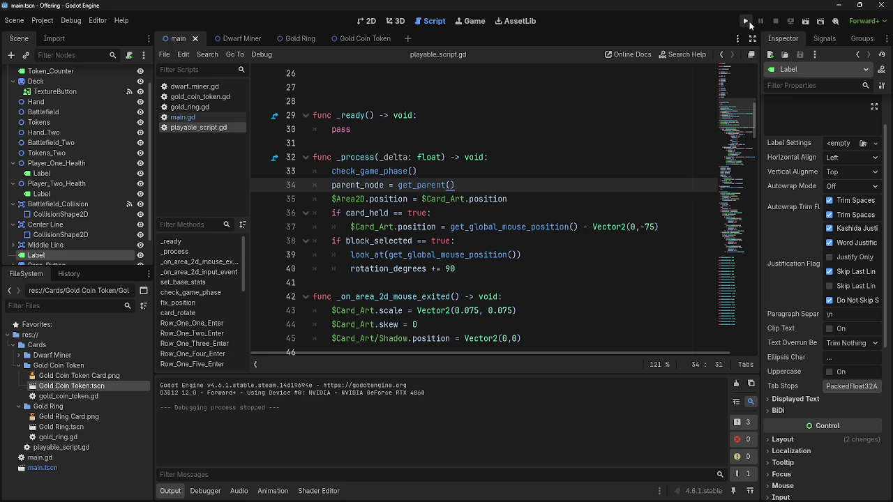
click(747, 23)
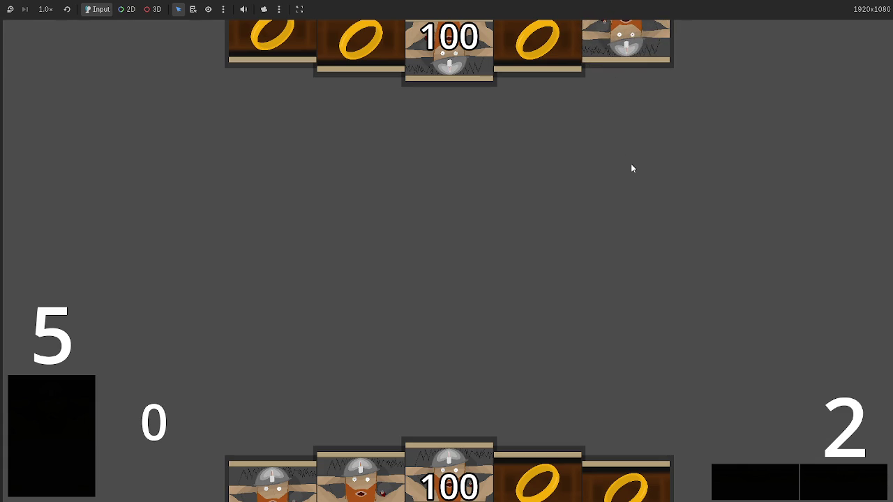
key(F8)
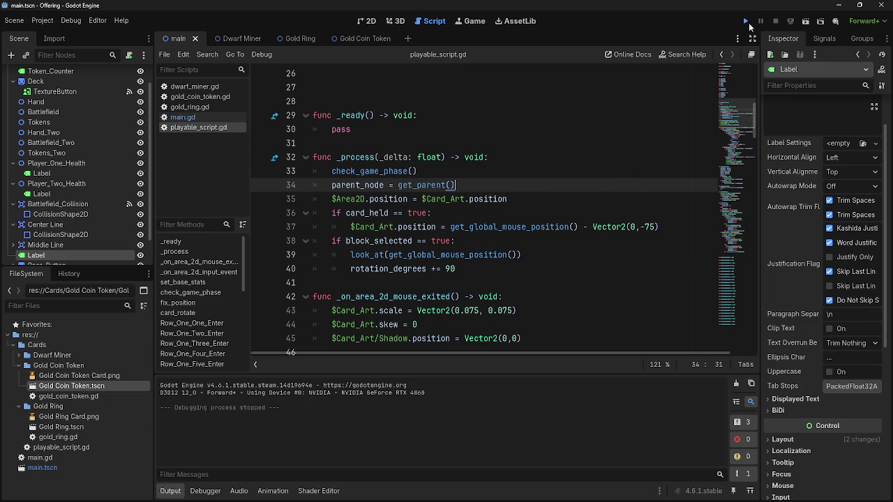
click(746, 22)
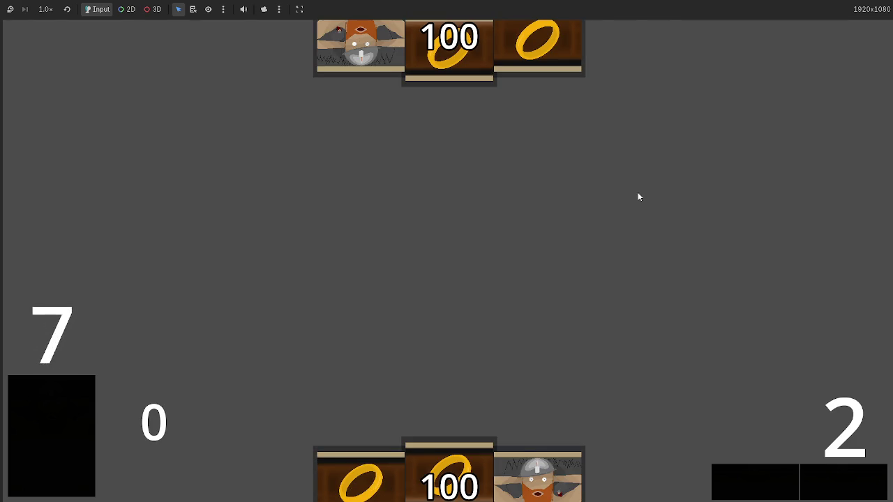
mouse_move(523, 438)
mouse_down()
mouse_move(511, 264)
mouse_move(508, 278)
mouse_up()
mouse_move(361, 475)
mouse_down()
mouse_move(508, 288)
mouse_move(598, 345)
mouse_up()
drag(496, 475, 545, 237)
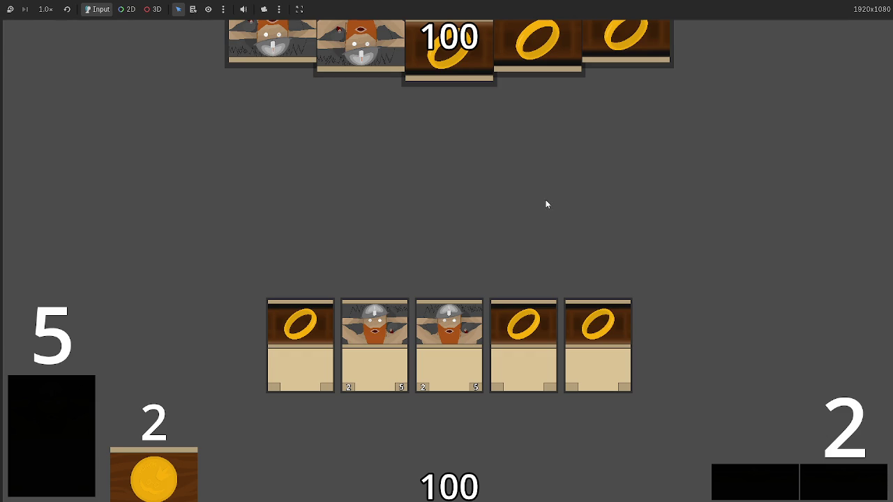
key(F8)
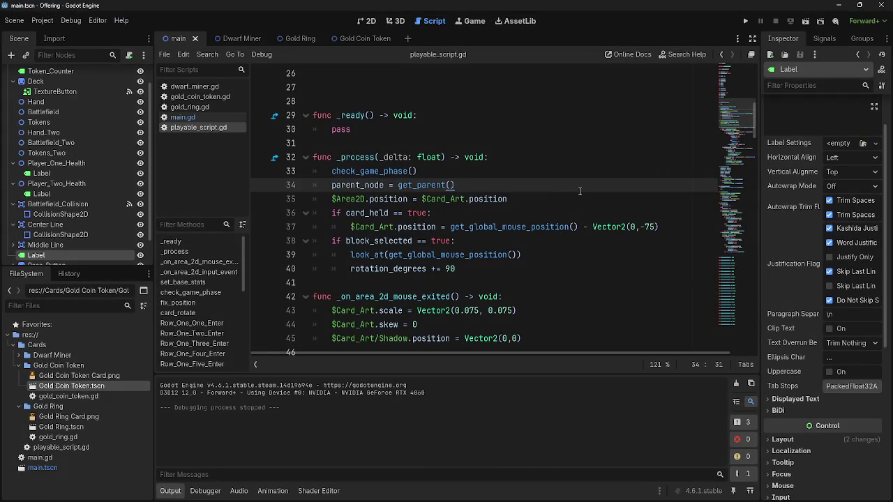
click(745, 21)
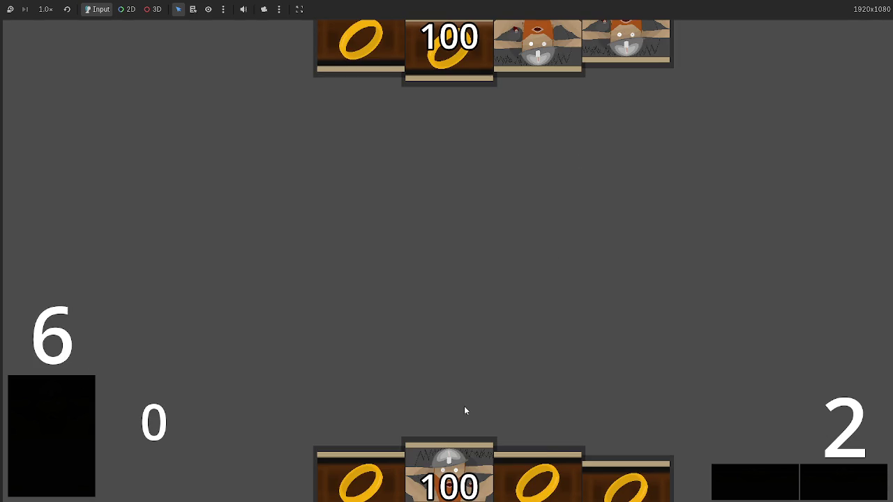
click(469, 488)
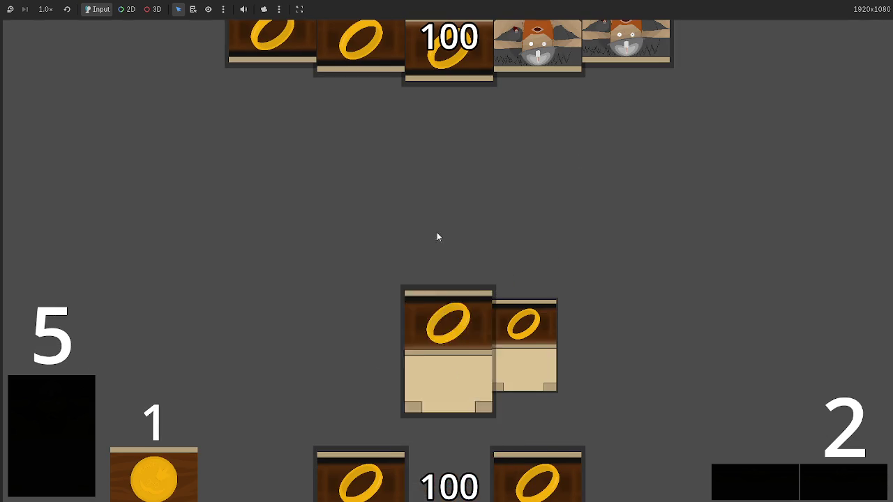
key(F8)
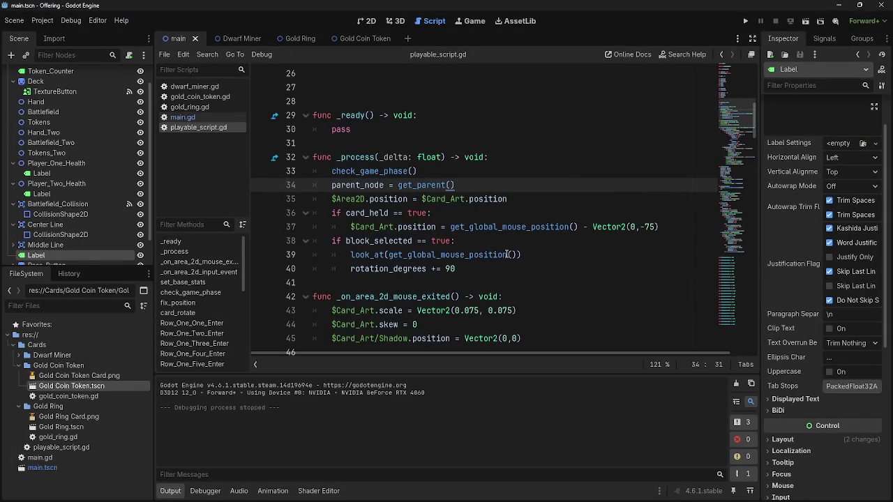
key(Up)
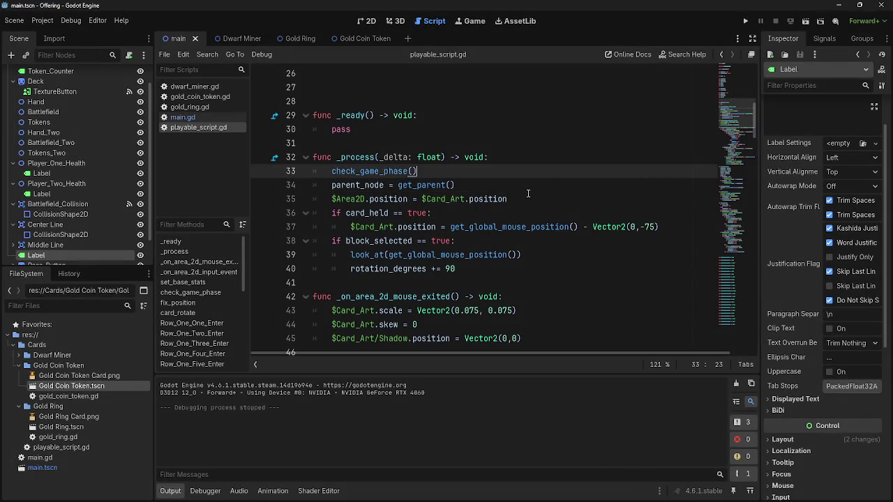
key(Up)
click(520, 175)
click(513, 184)
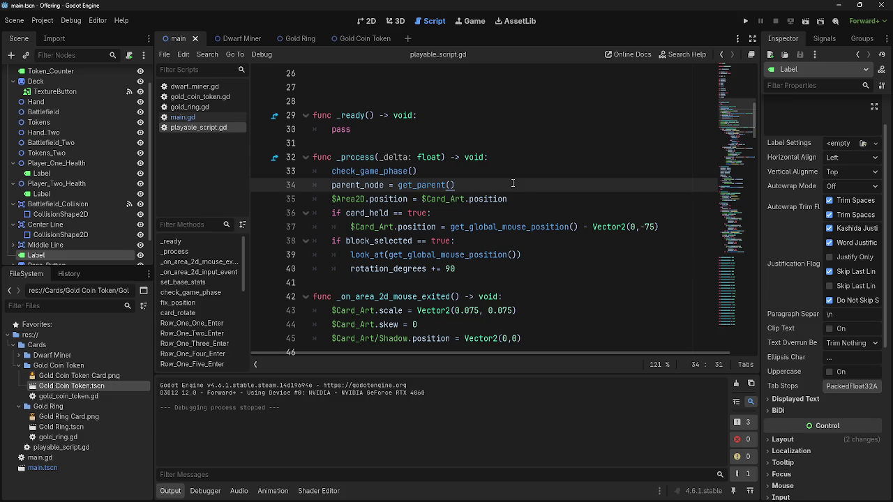
click(512, 177)
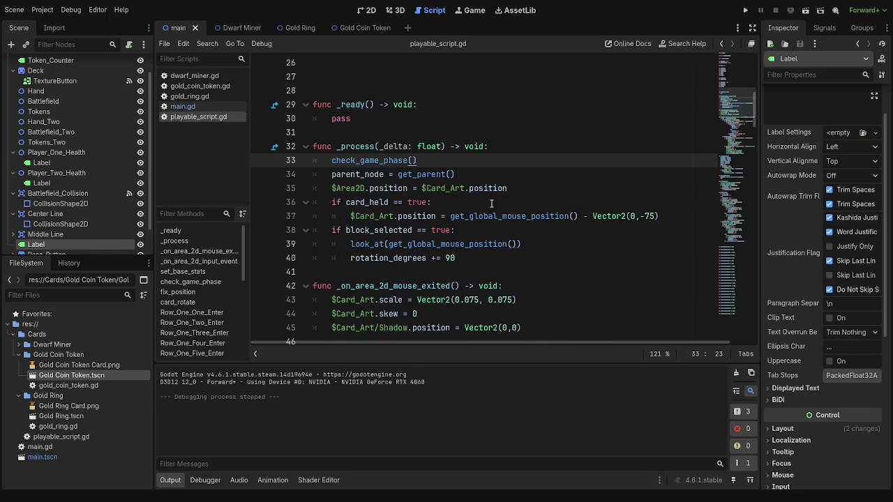
Step: Check line 60's 'block_selected = true' in _on_area_2d_input_event, then relaunch the project
scroll(491, 203, down, 3)
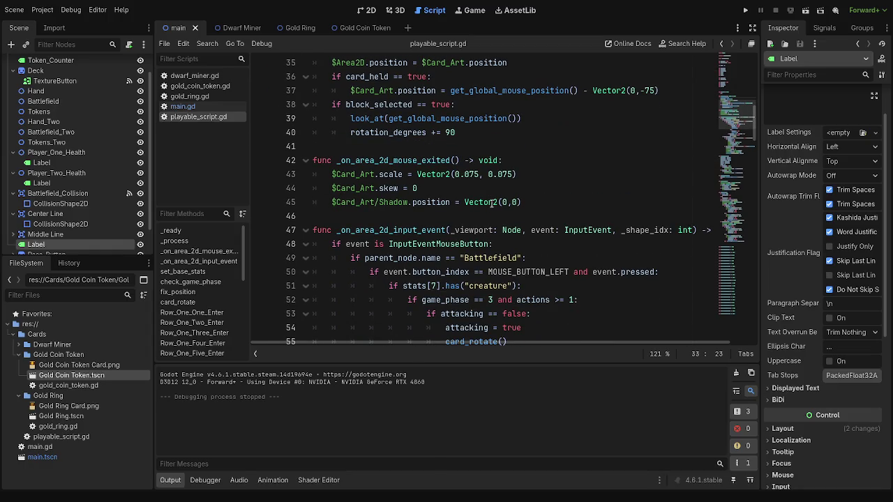
scroll(491, 203, down, 5)
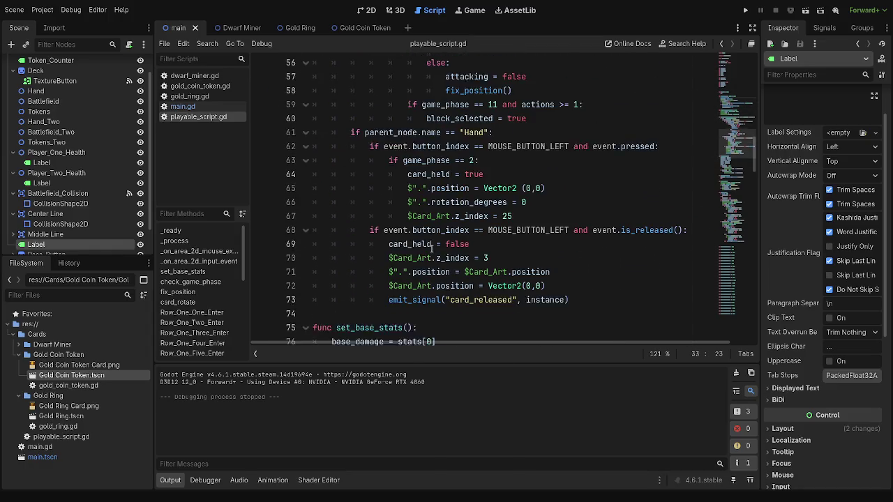
scroll(431, 248, up, 2)
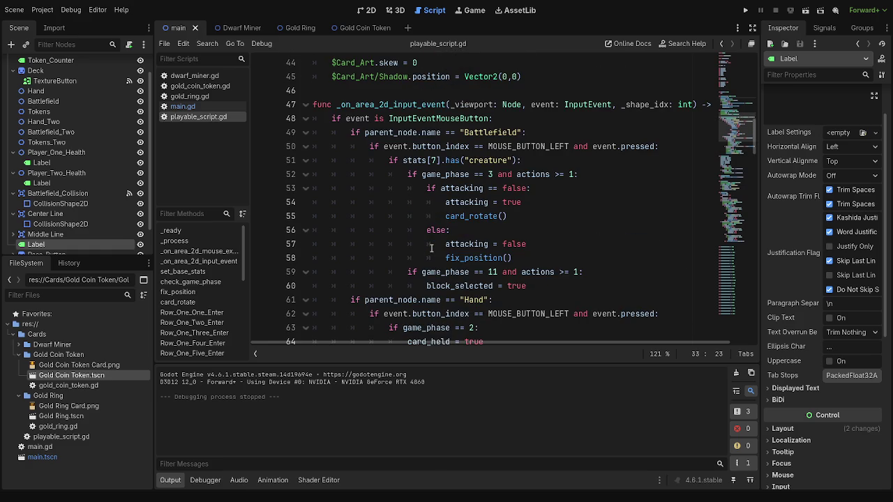
double_click(475, 286)
click(520, 286)
click(526, 286)
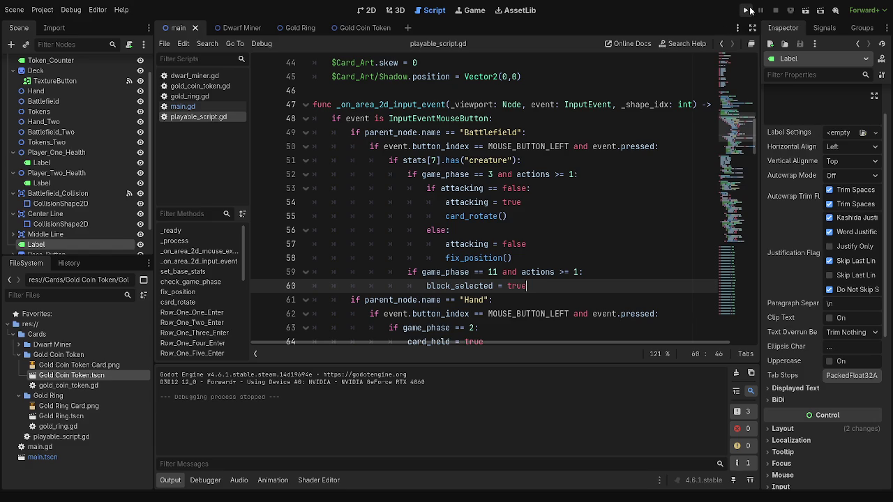
click(747, 10)
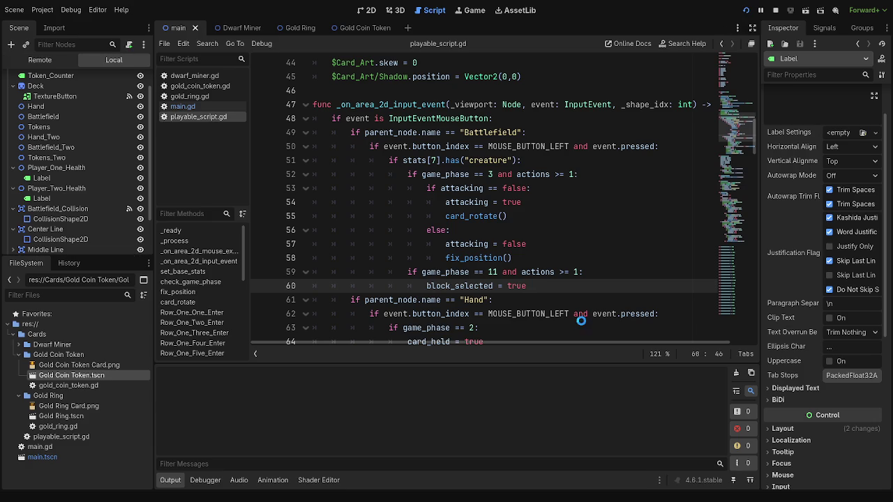
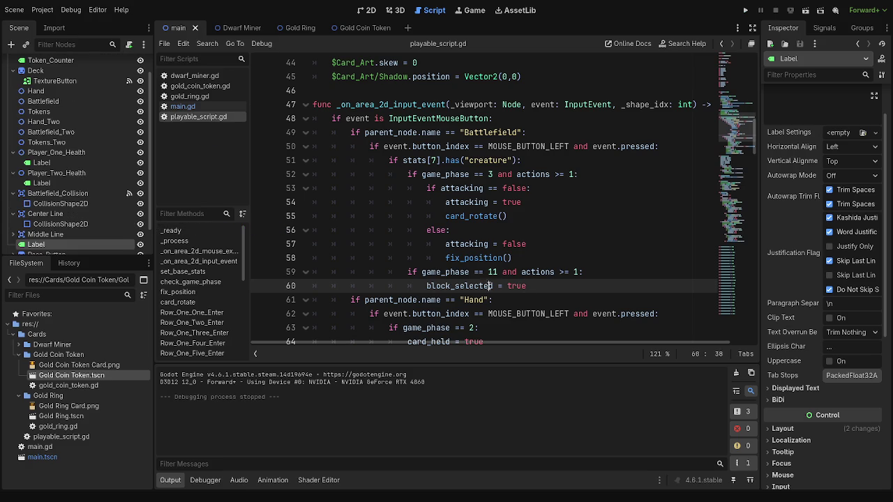
Step: Review where block_selected is used across the script, around lines 37–38 and 60
double_click(481, 286)
scroll(597, 271, up, 1)
scroll(596, 270, up, 8)
scroll(390, 245, down, 2)
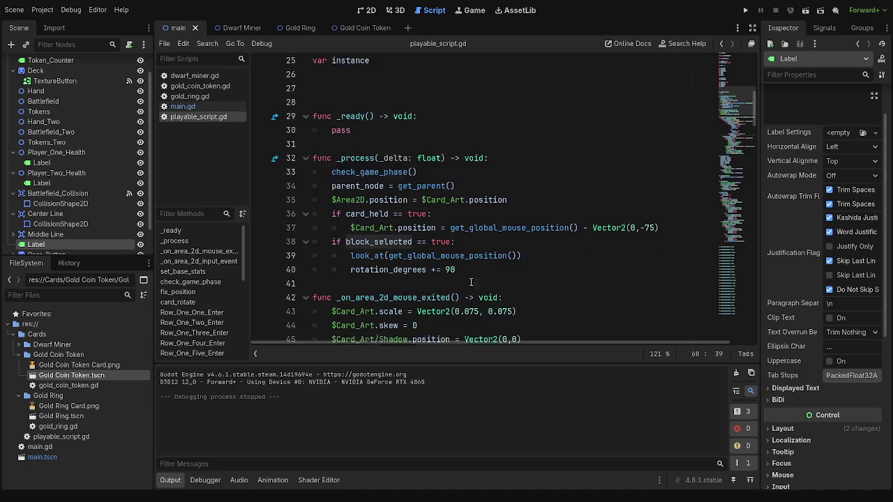
double_click(391, 246)
double_click(379, 230)
click(455, 230)
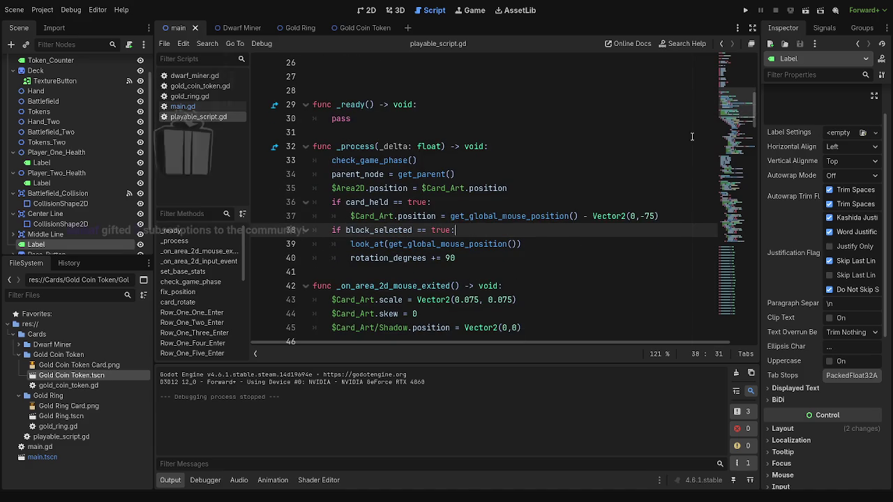
scroll(547, 205, up, 3)
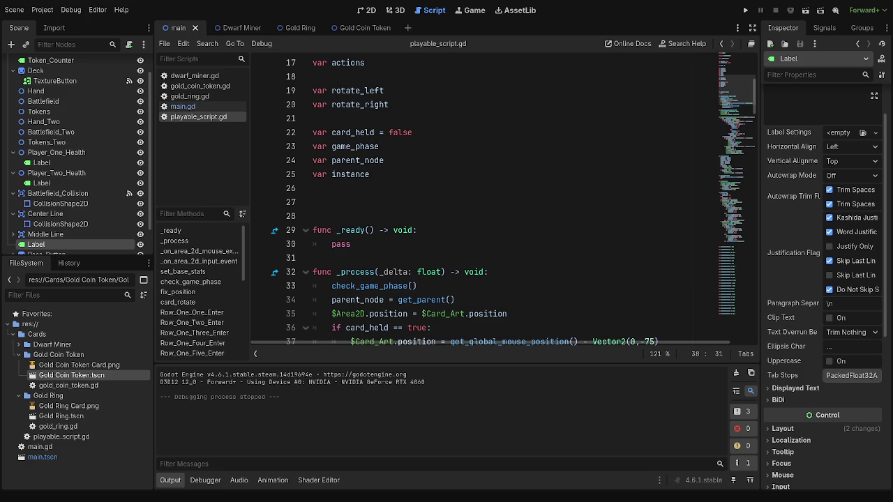
click(537, 258)
scroll(537, 257, down, 2)
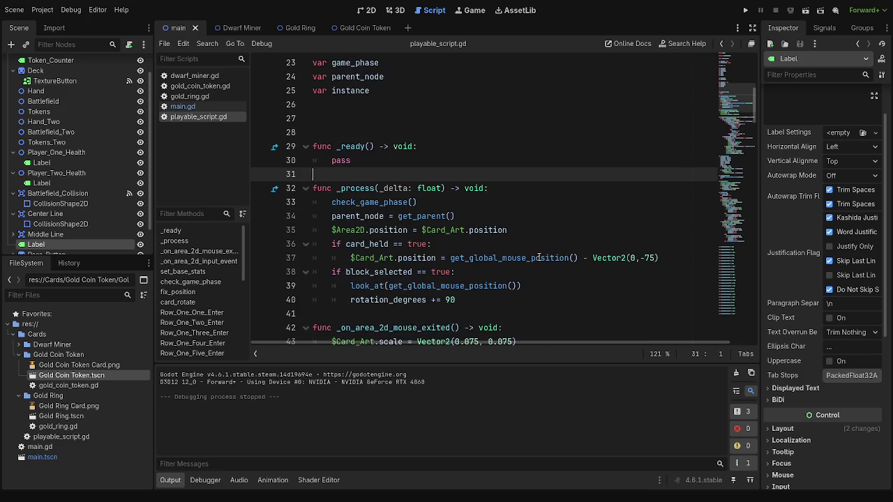
scroll(537, 258, down, 9)
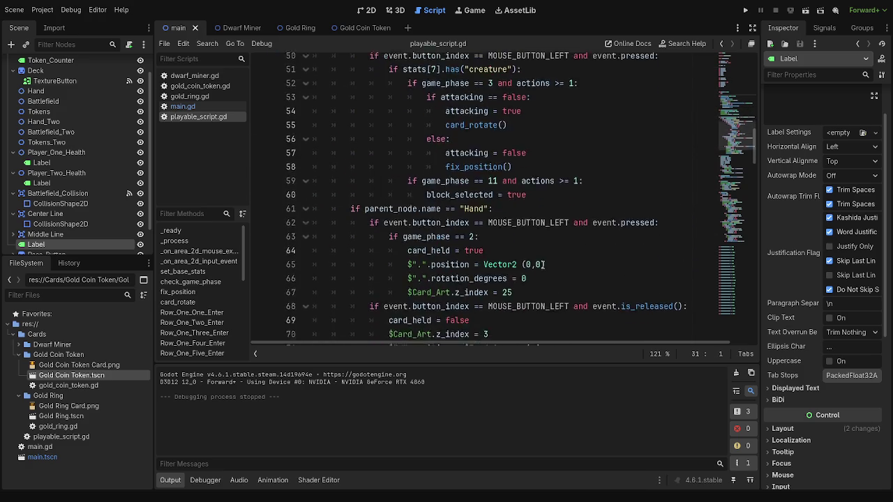
scroll(543, 267, down, 15)
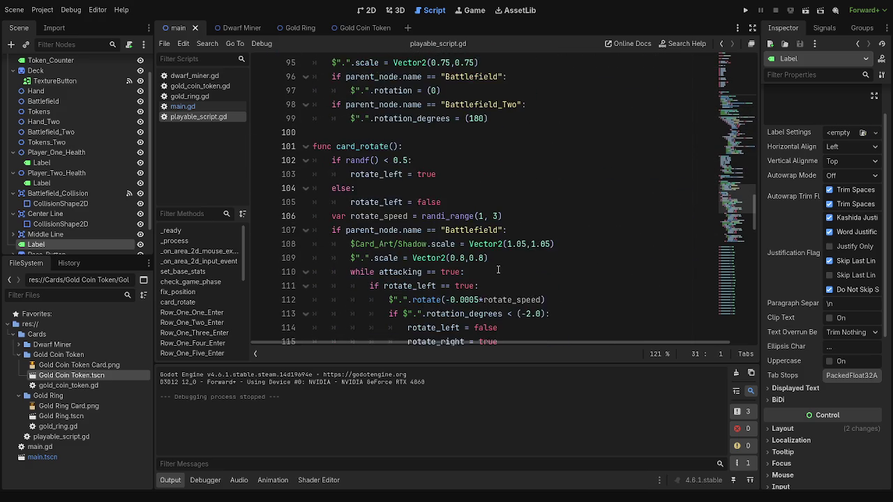
scroll(498, 270, down, 12)
scroll(490, 270, up, 20)
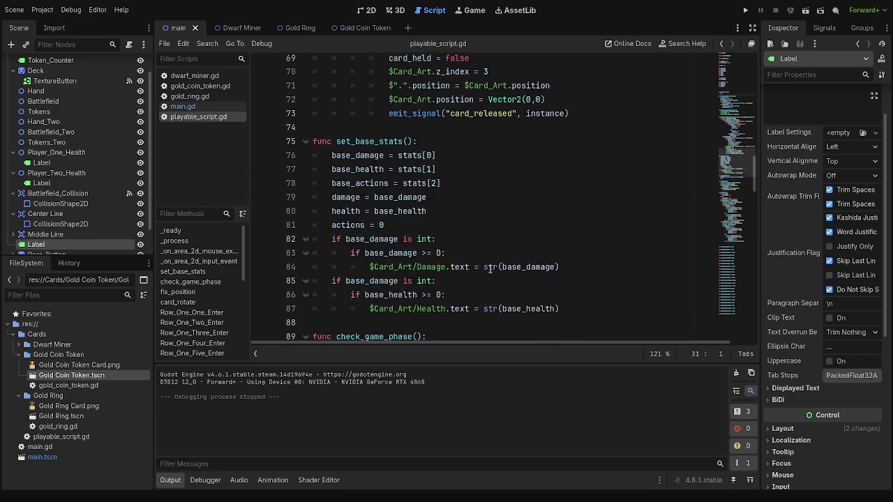
scroll(490, 268, up, 11)
scroll(483, 264, down, 3)
double_click(450, 245)
scroll(462, 269, up, 13)
scroll(464, 270, up, 2)
Step: Weigh insertion points between lines 8–9, then at line 46 and the end of line 60
click(413, 172)
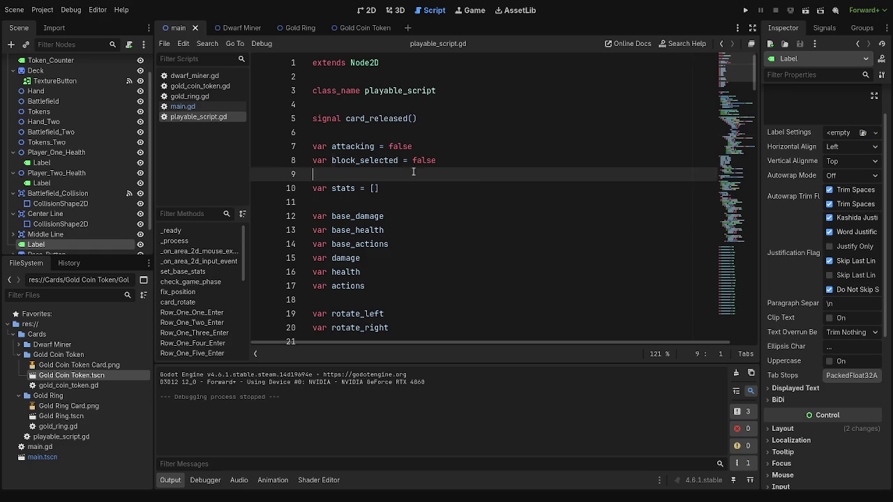
click(481, 162)
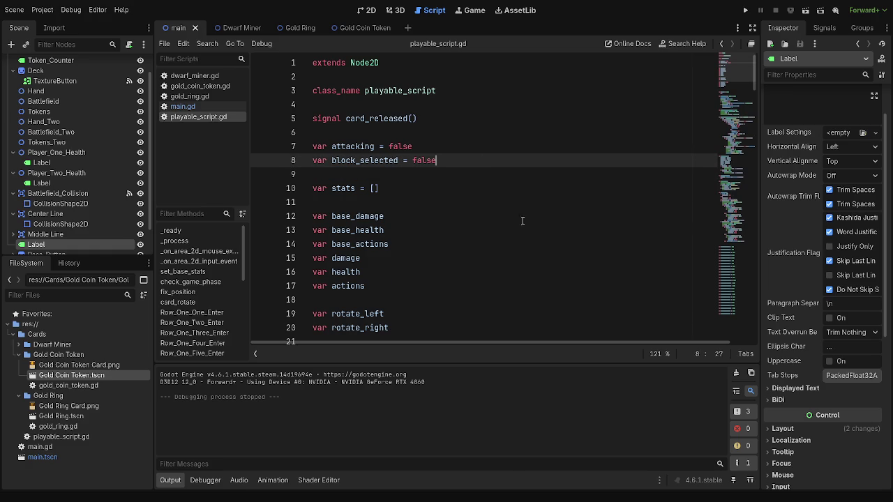
click(478, 176)
click(484, 162)
click(486, 173)
click(487, 166)
click(487, 176)
click(488, 166)
click(487, 176)
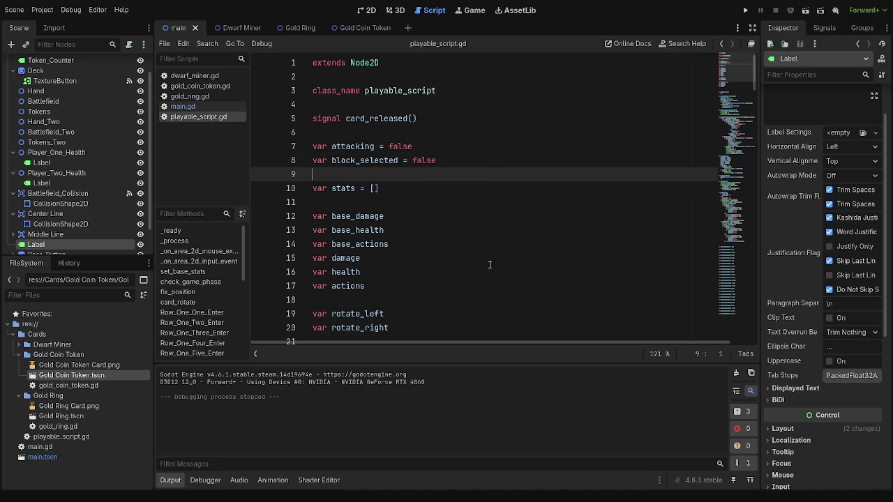
scroll(489, 230, down, 9)
scroll(496, 272, down, 2)
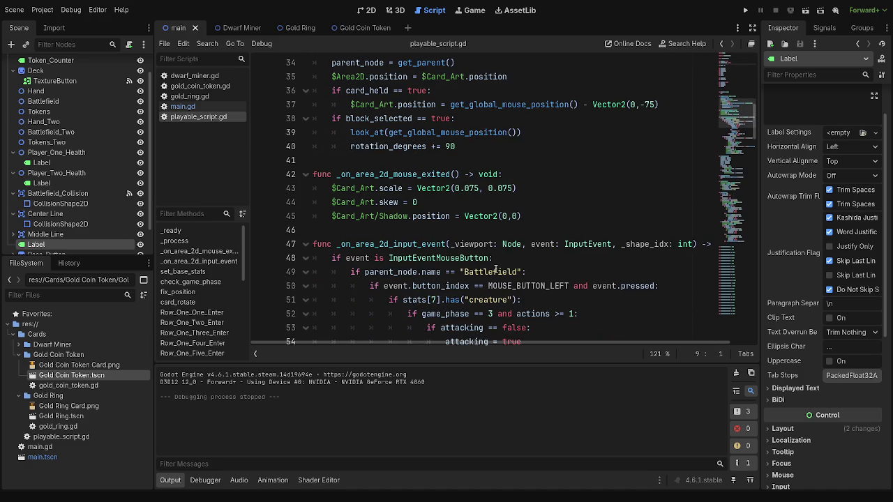
click(462, 229)
scroll(466, 244, down, 6)
scroll(467, 251, down, 2)
scroll(466, 245, up, 3)
scroll(488, 180, up, 1)
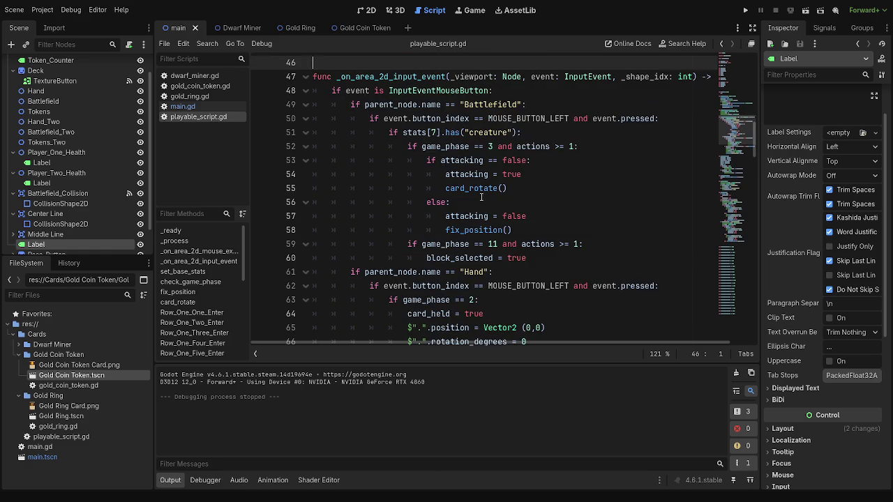
double_click(461, 258)
click(565, 259)
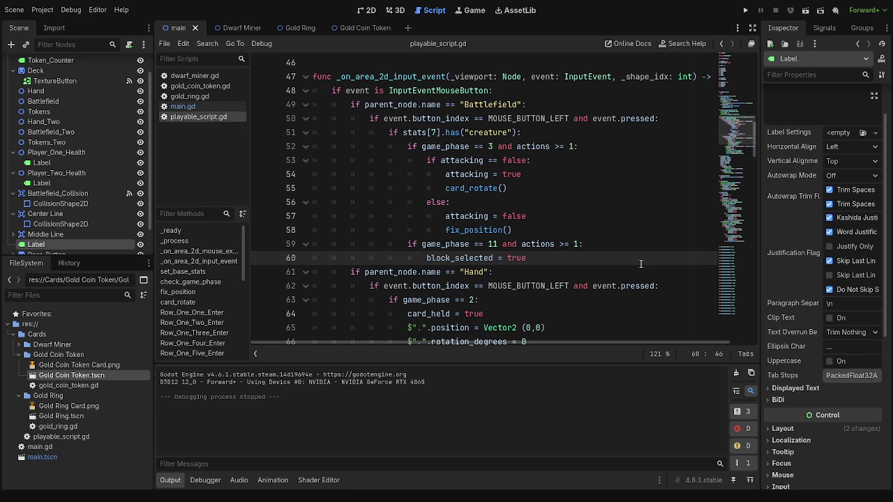
Step: Trace block_selected's uses again on lines 38, 40 and 60
double_click(484, 258)
scroll(543, 257, up, 5)
scroll(541, 256, up, 3)
double_click(394, 286)
click(453, 286)
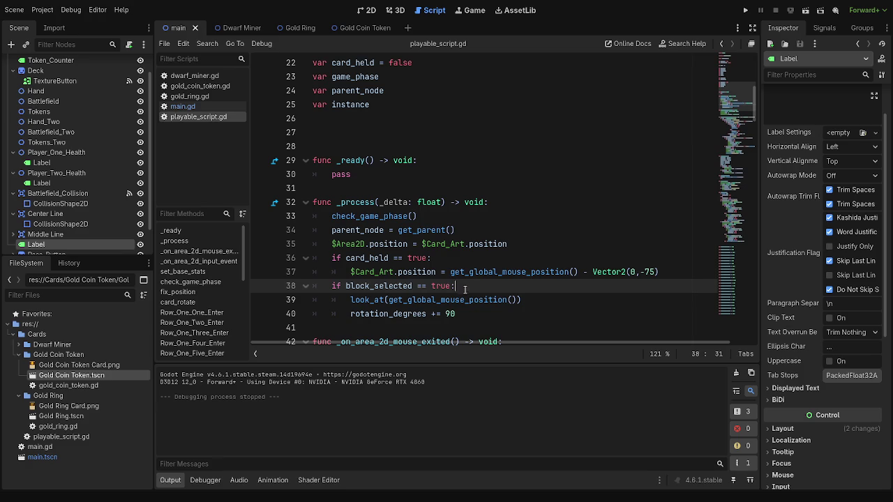
double_click(368, 272)
double_click(391, 286)
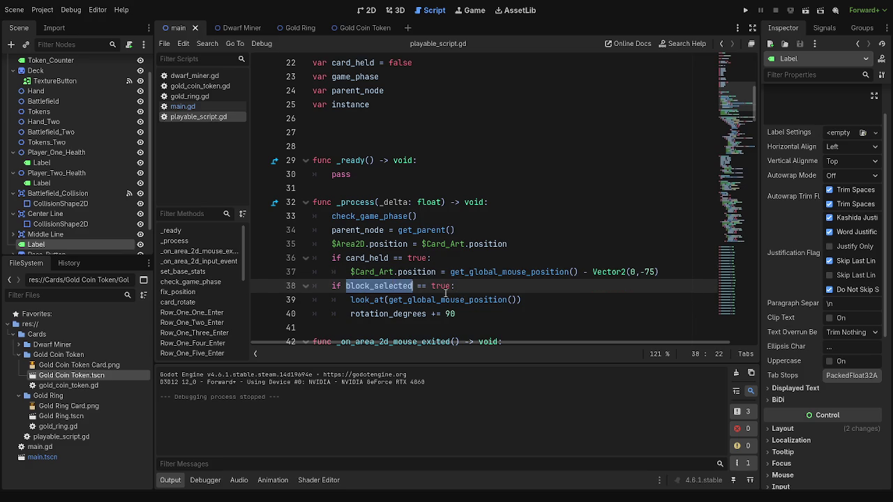
scroll(494, 297, up, 5)
scroll(494, 297, up, 2)
scroll(494, 297, down, 4)
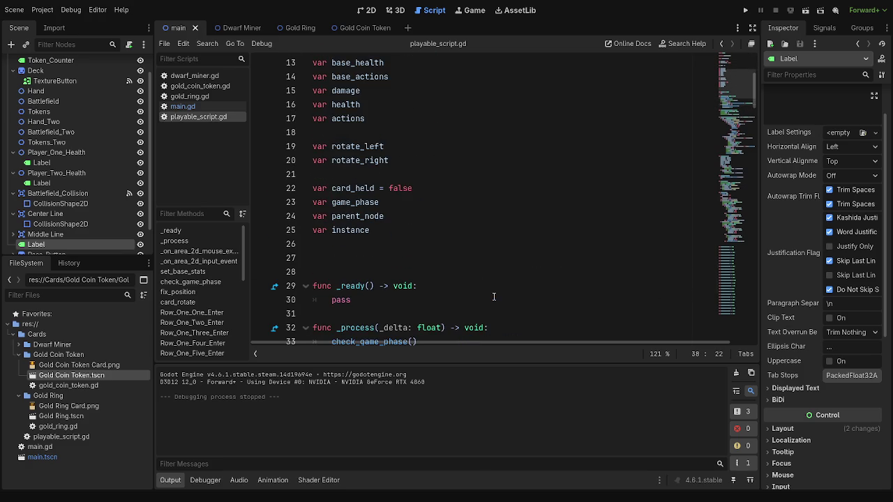
scroll(494, 297, down, 7)
scroll(487, 253, up, 3)
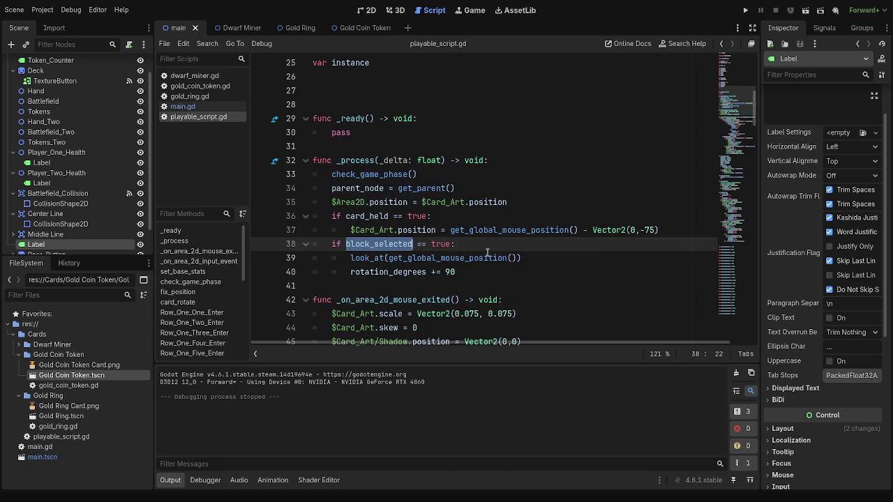
click(487, 271)
scroll(487, 271, down, 2)
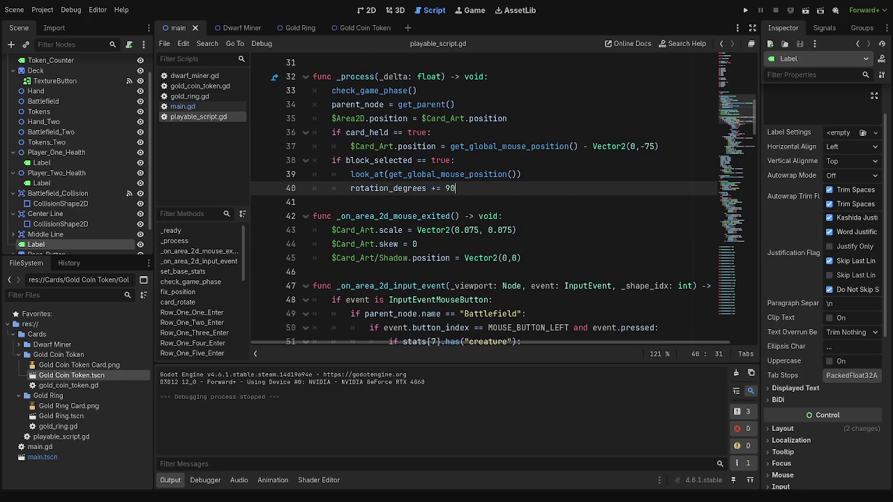
scroll(502, 250, down, 2)
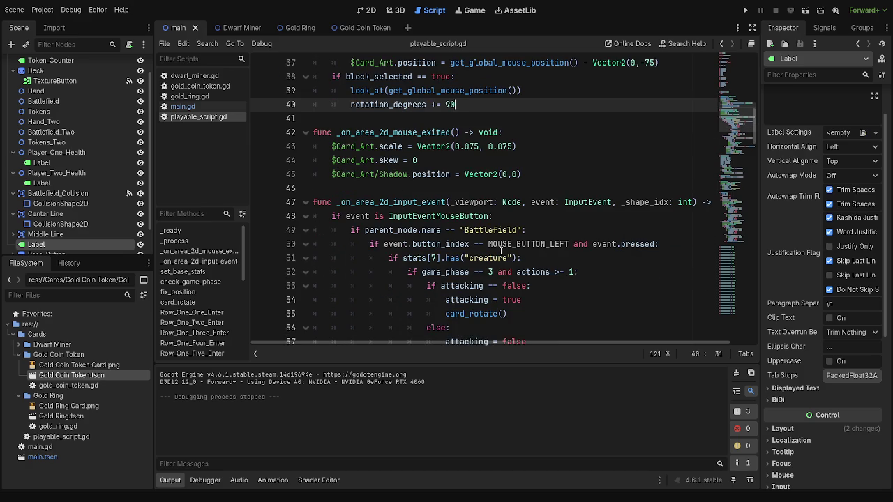
scroll(502, 250, down, 4)
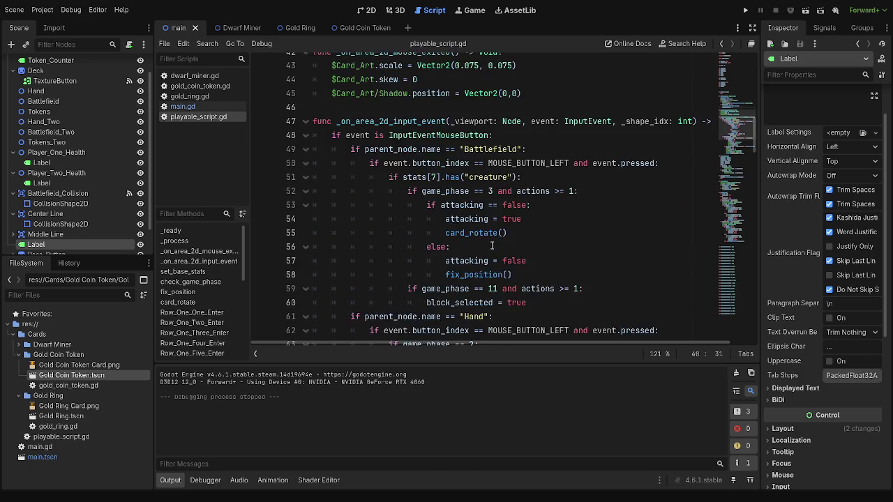
scroll(491, 246, down, 2)
scroll(489, 209, up, 7)
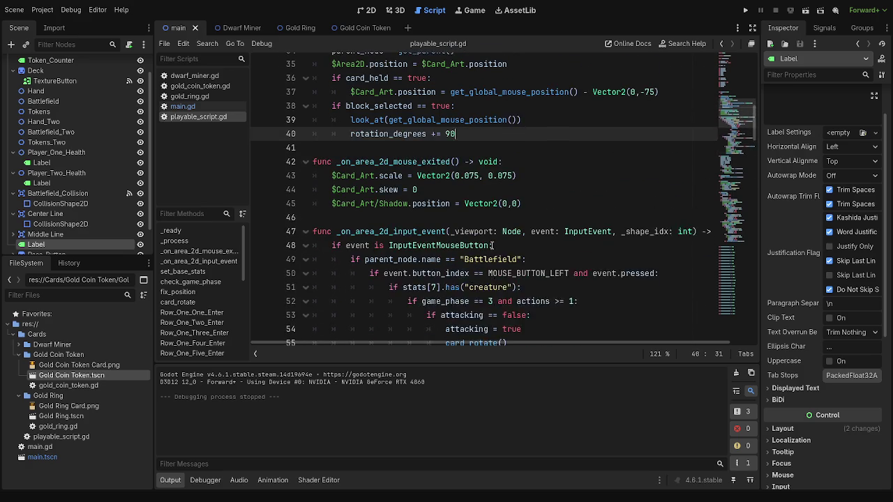
click(480, 156)
scroll(488, 196, up, 5)
scroll(500, 230, down, 4)
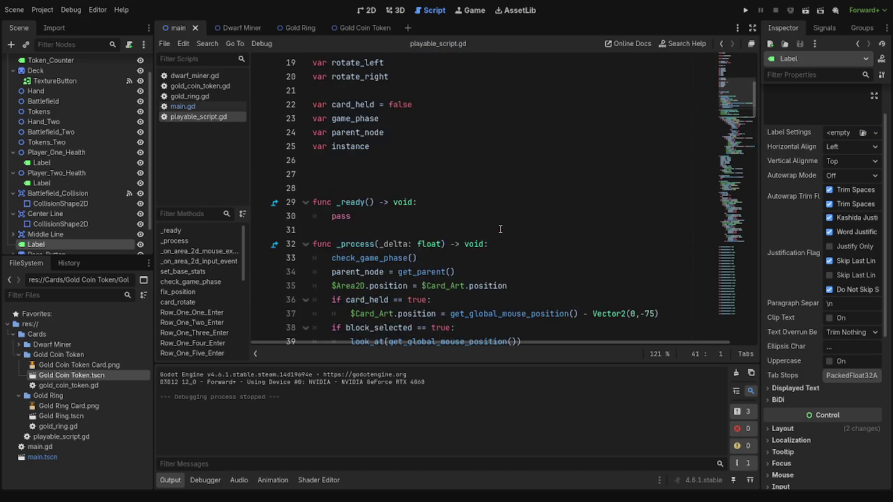
scroll(499, 230, down, 13)
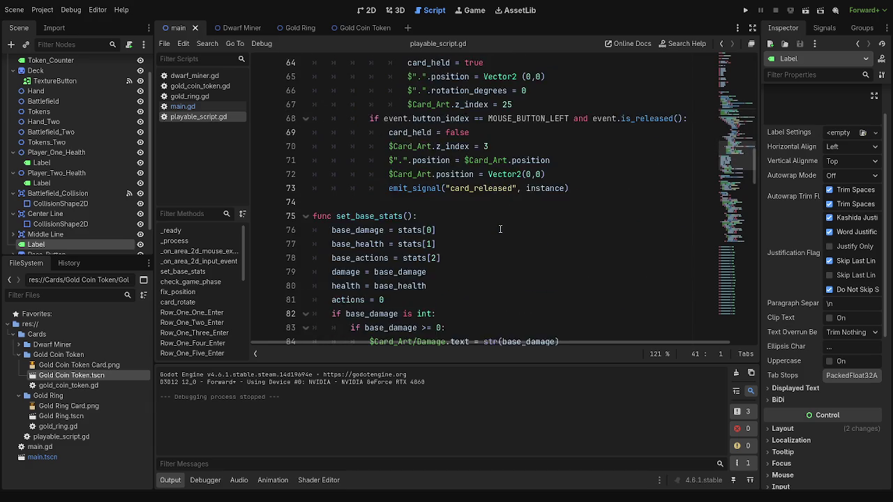
scroll(500, 229, down, 8)
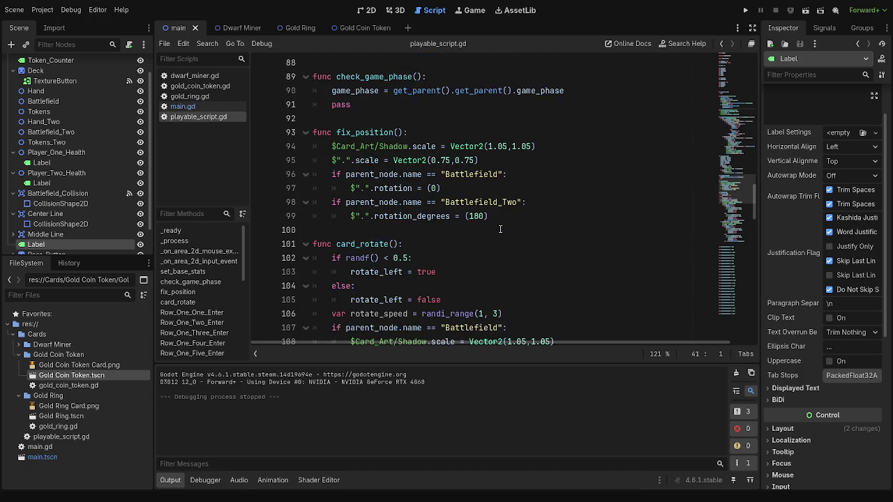
scroll(500, 230, down, 4)
scroll(500, 230, up, 9)
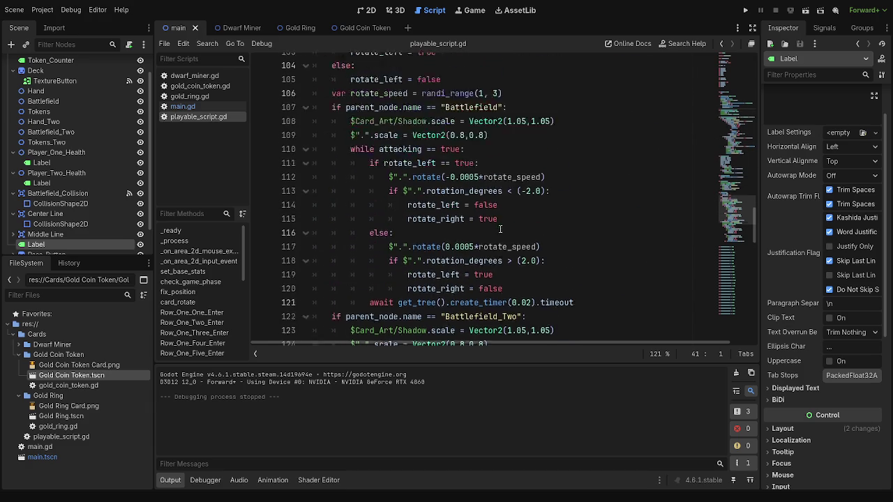
scroll(500, 229, up, 11)
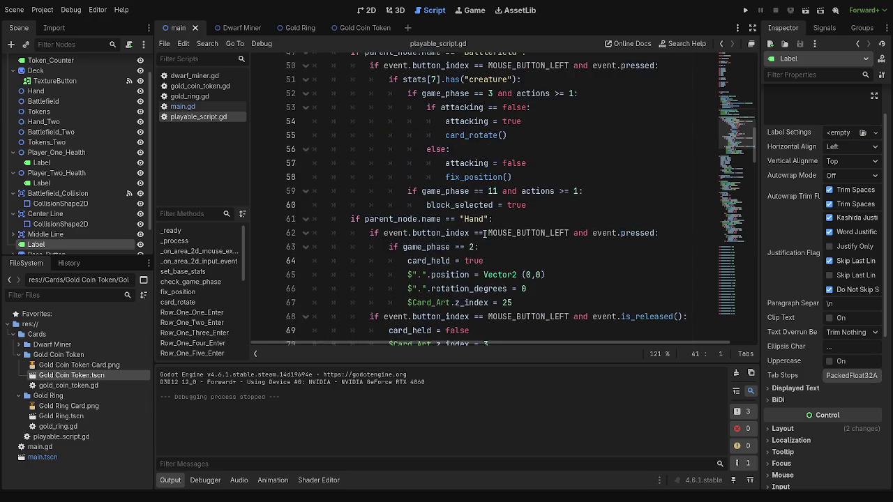
double_click(461, 258)
scroll(589, 266, up, 2)
scroll(589, 266, down, 2)
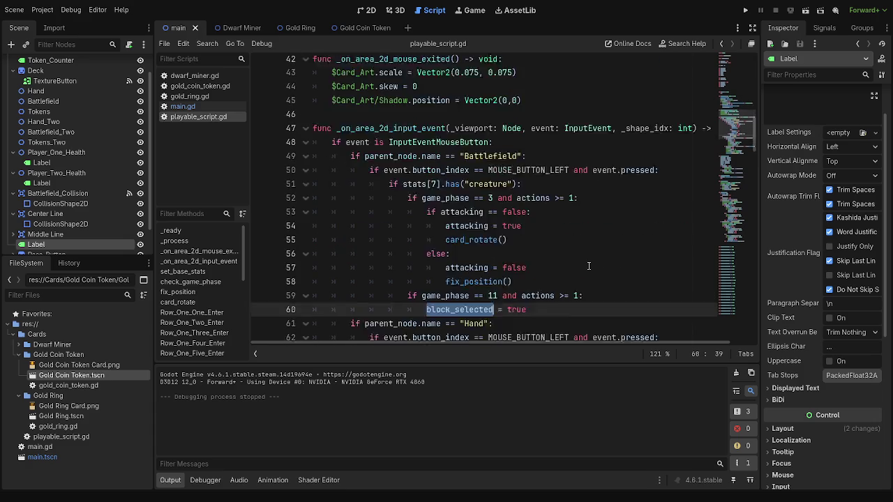
scroll(589, 266, up, 1)
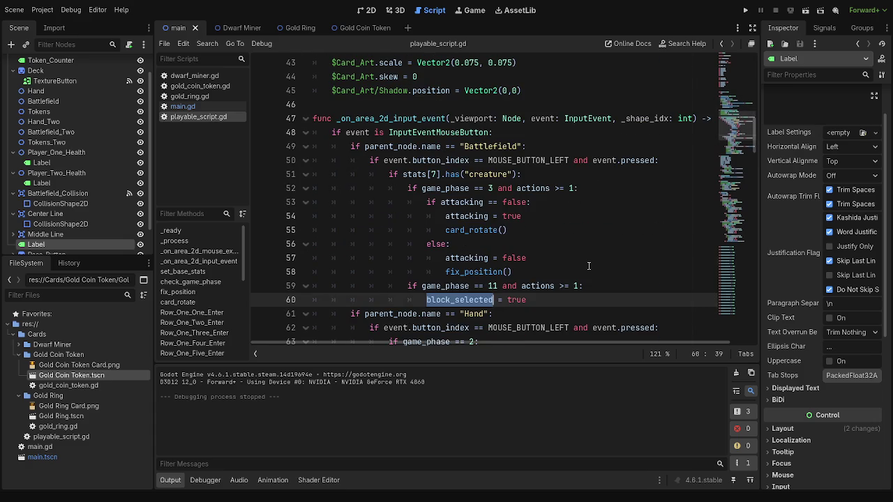
scroll(589, 266, down, 2)
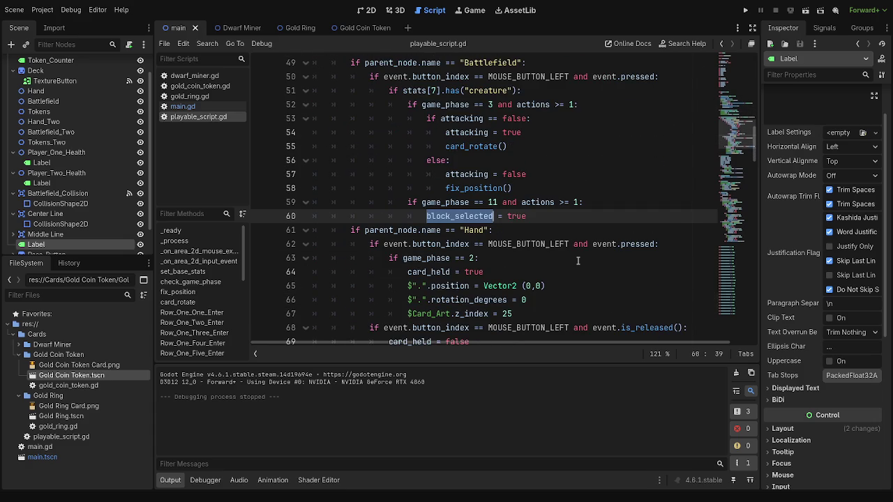
key(End)
scroll(483, 259, up, 1)
double_click(483, 259)
scroll(511, 281, up, 8)
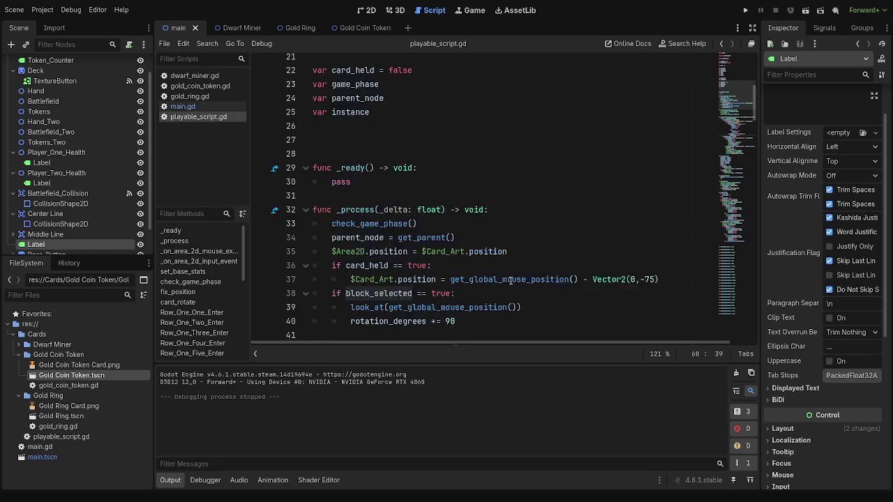
scroll(510, 281, up, 1)
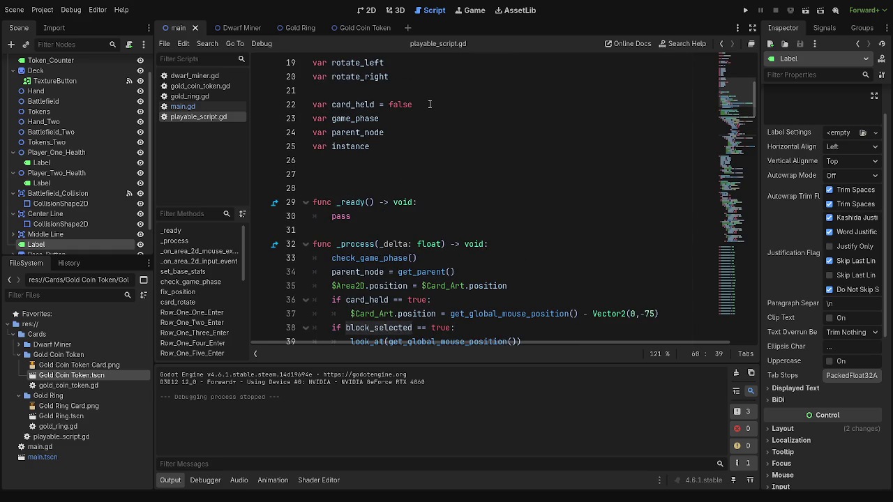
scroll(414, 297, up, 6)
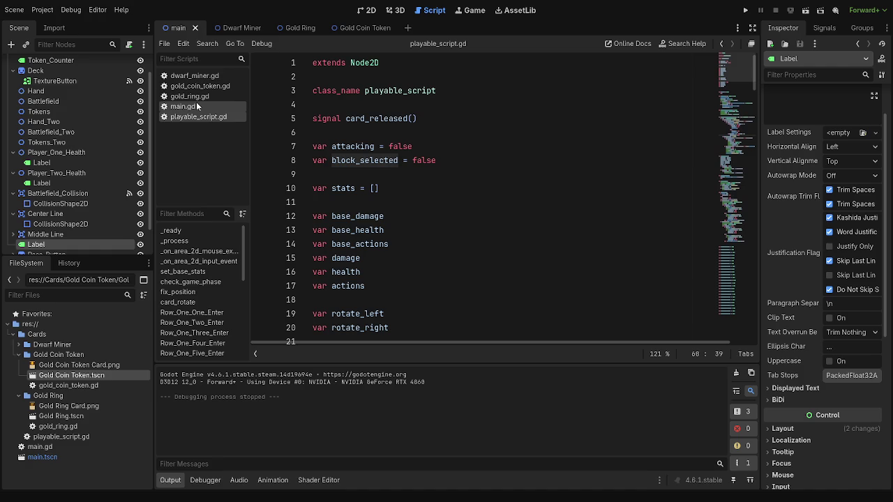
Step: Add 'var creature_blocking = []' on a new line 11 below the stats declaration
click(439, 189)
key(Return)
text(var creature_b)
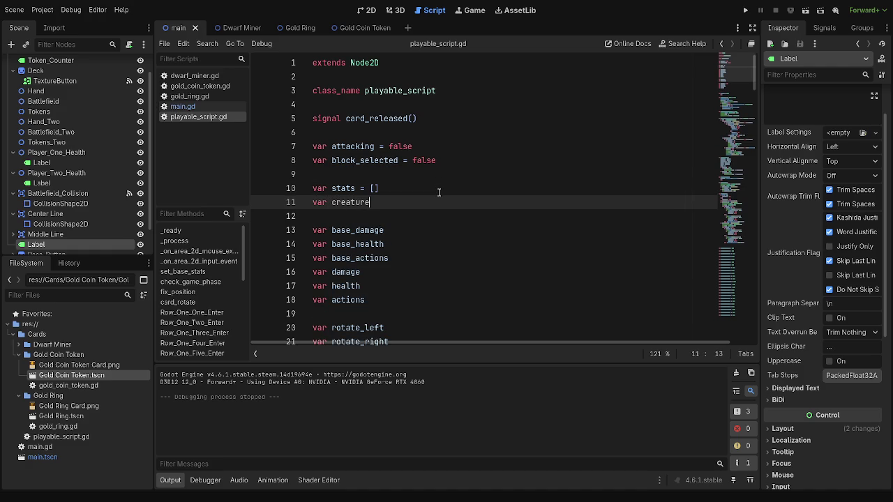
text(locking = )
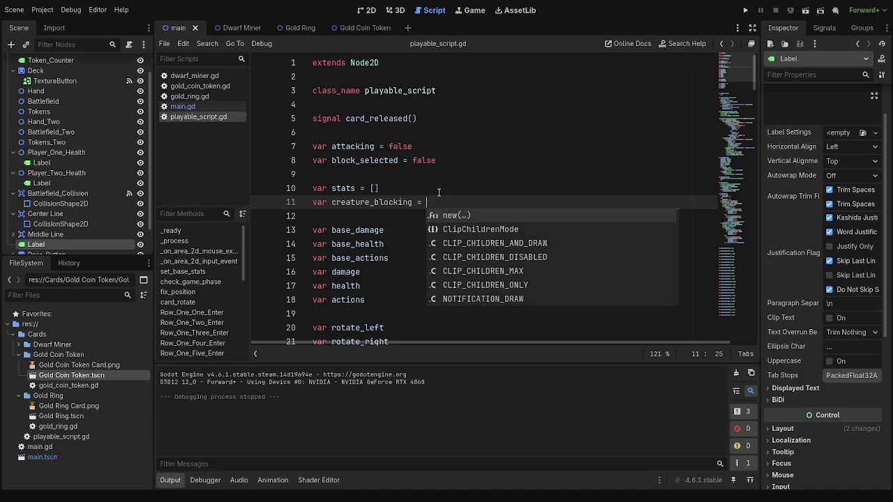
text([)
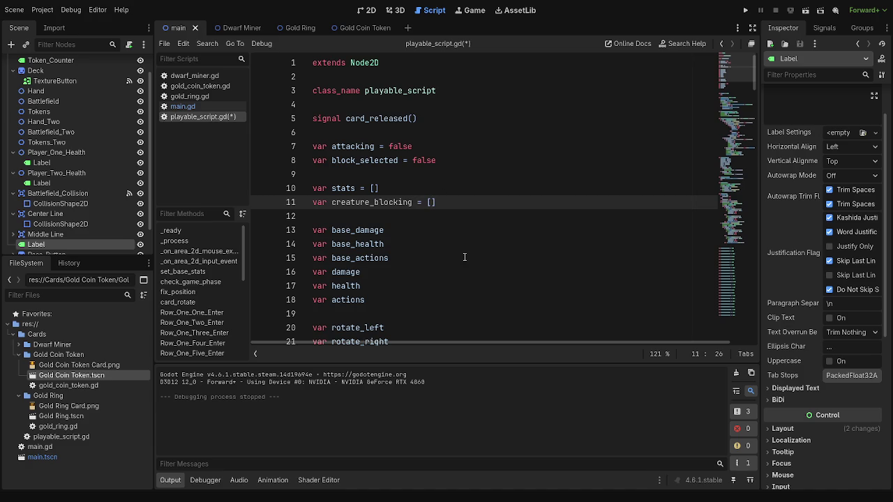
scroll(464, 257, down, 14)
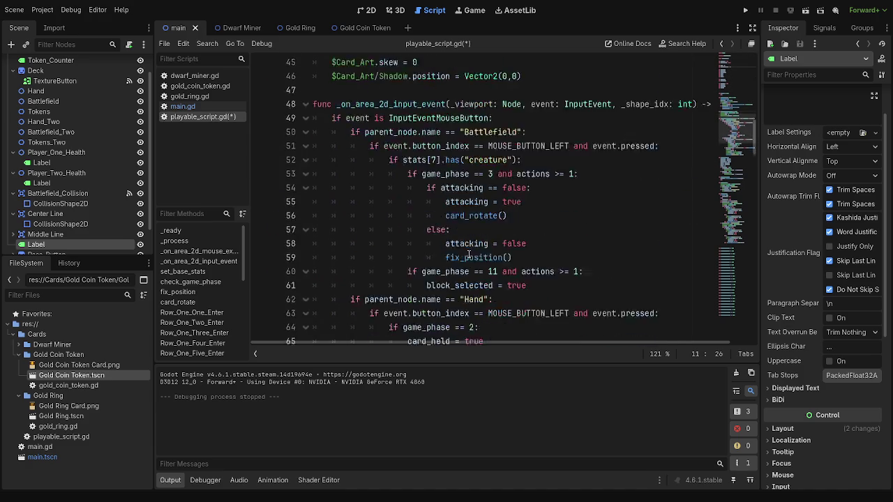
scroll(468, 254, down, 6)
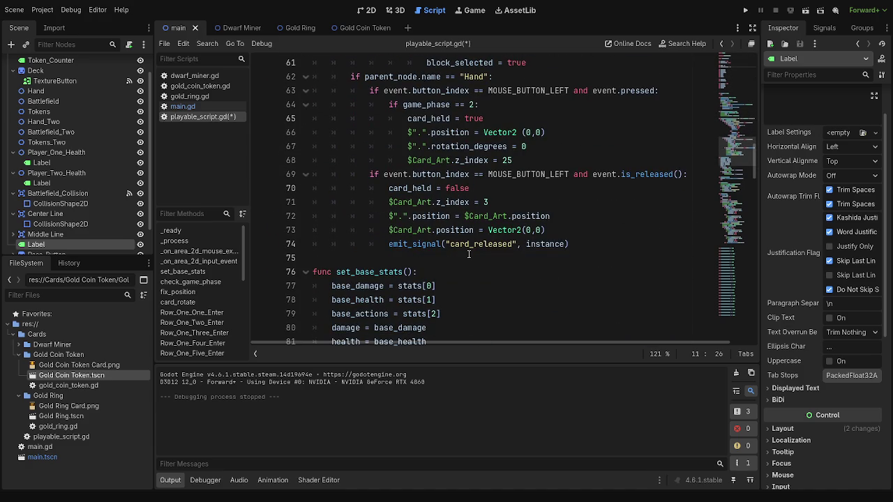
Step: Save and run the project, then stop the running game with F8
scroll(468, 254, up, 19)
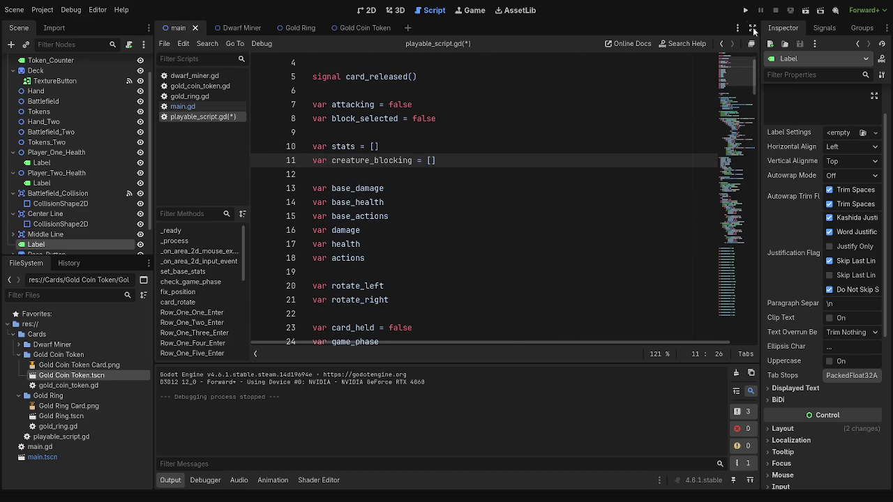
click(745, 10)
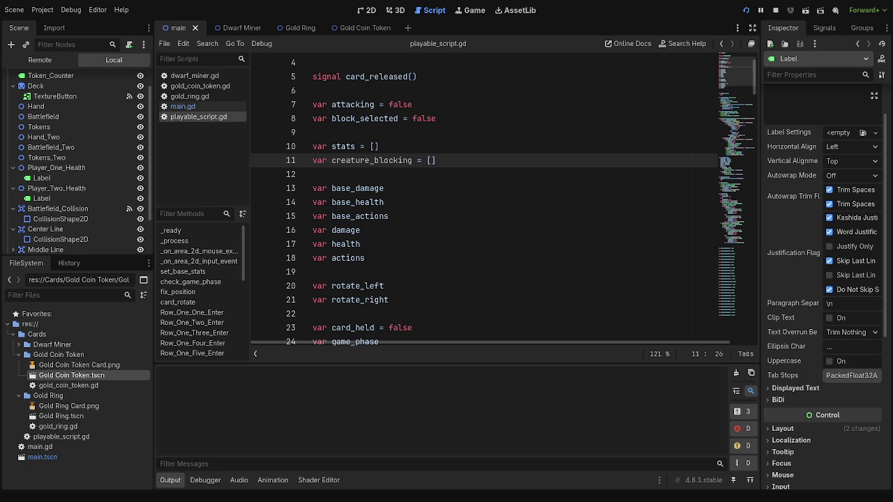
key(F8)
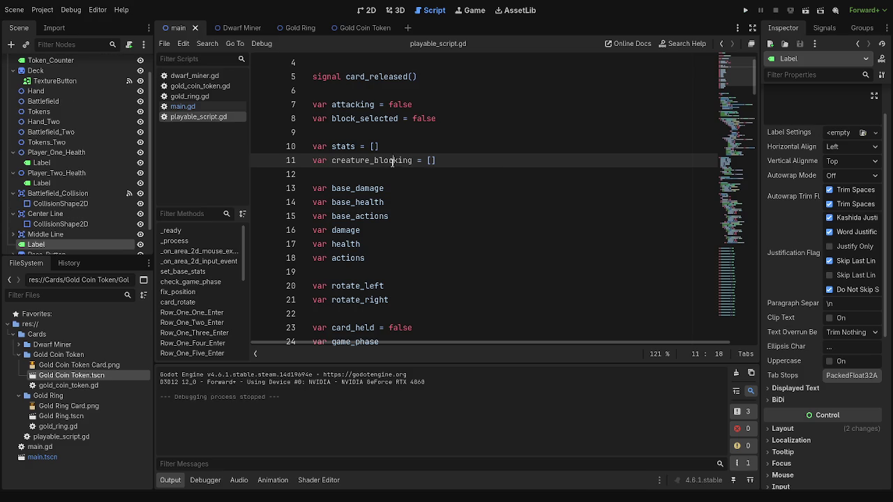
double_click(392, 160)
click(433, 160)
scroll(451, 163, down, 14)
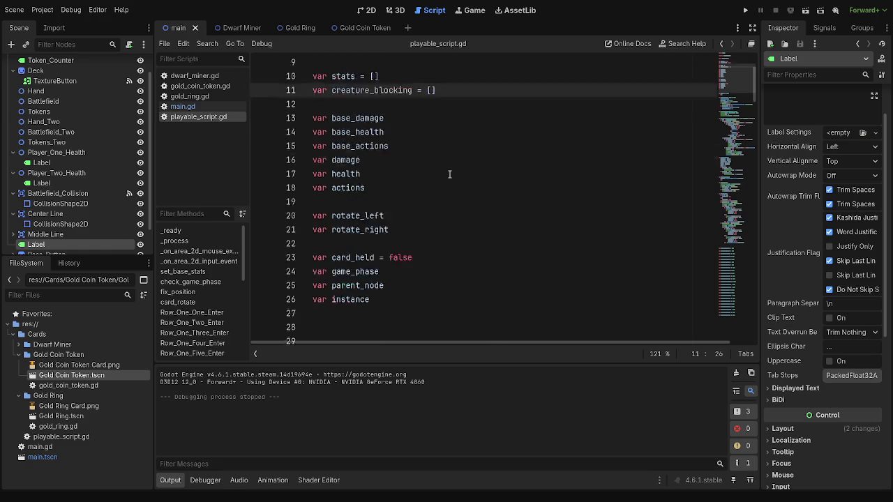
scroll(450, 175, down, 6)
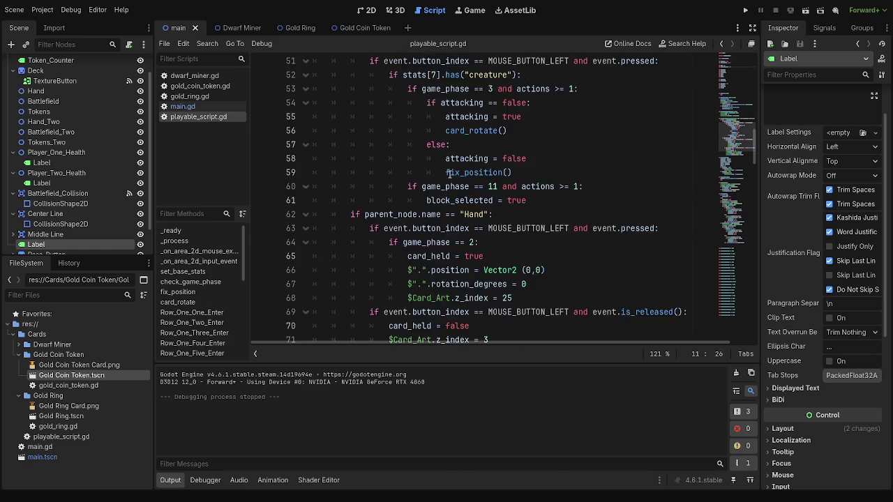
scroll(360, 167, up, 3)
scroll(430, 192, up, 18)
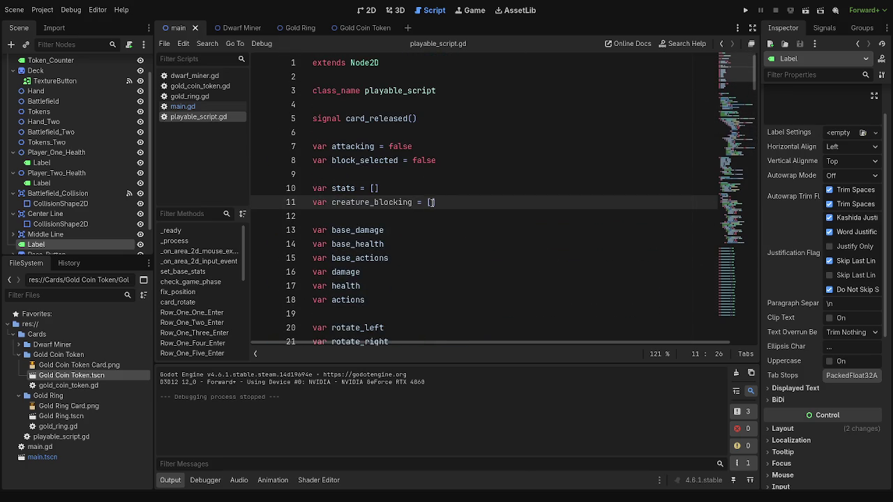
key(shift+Home)
click(461, 201)
key(shift+Home)
click(456, 202)
key(shift+Home)
click(444, 203)
scroll(476, 203, down, 13)
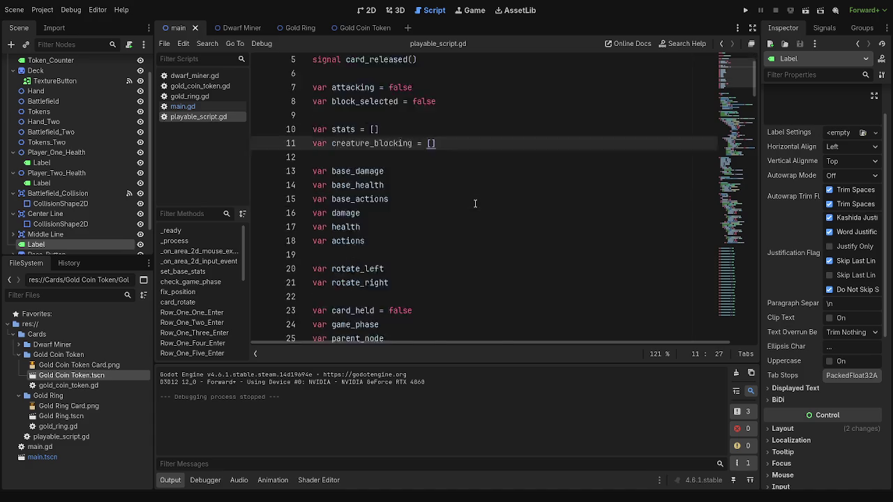
scroll(476, 202, down, 2)
double_click(460, 272)
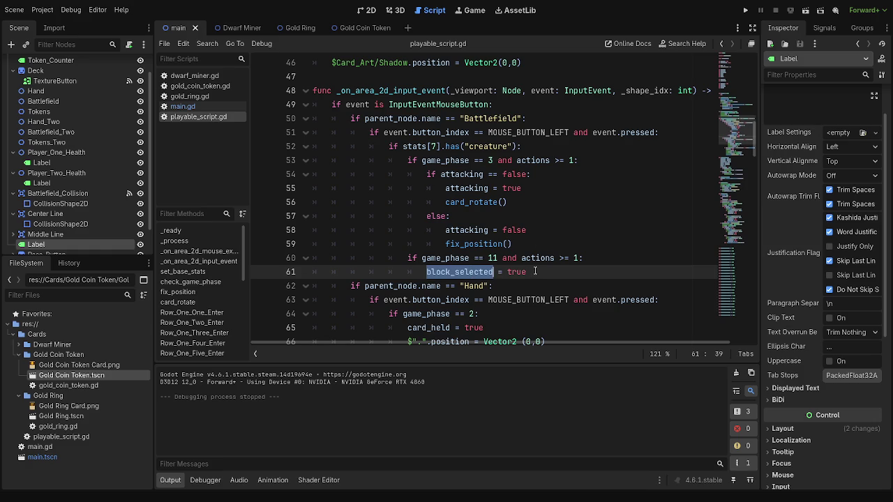
scroll(543, 278, up, 1)
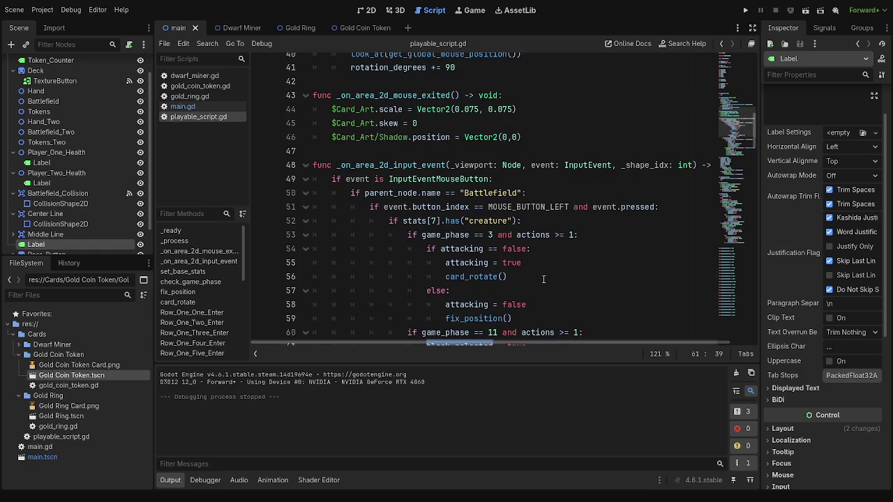
scroll(543, 279, down, 13)
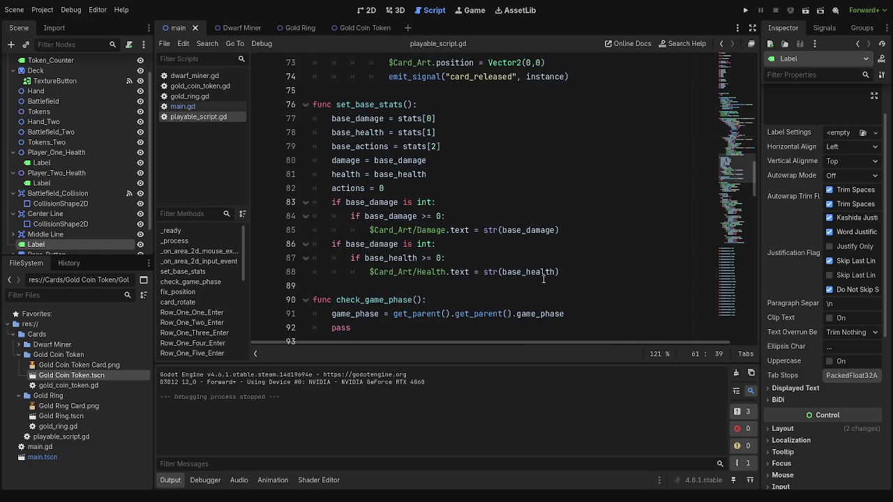
scroll(543, 279, up, 13)
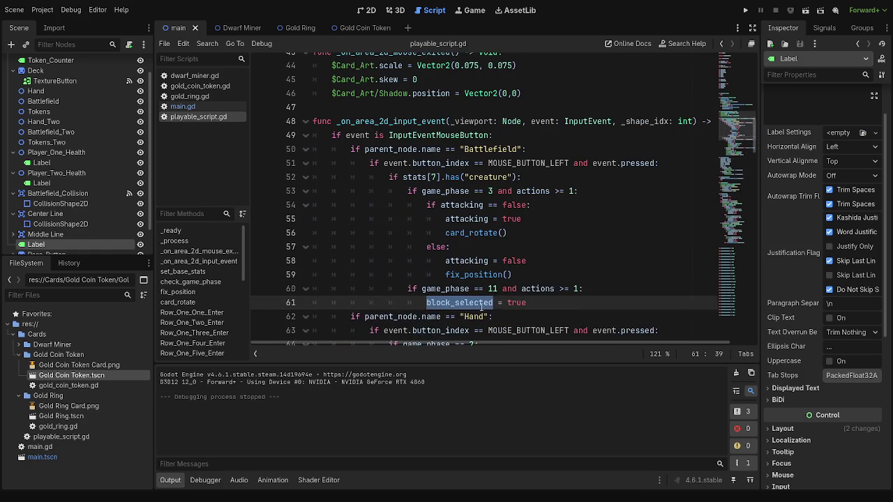
click(498, 314)
double_click(466, 313)
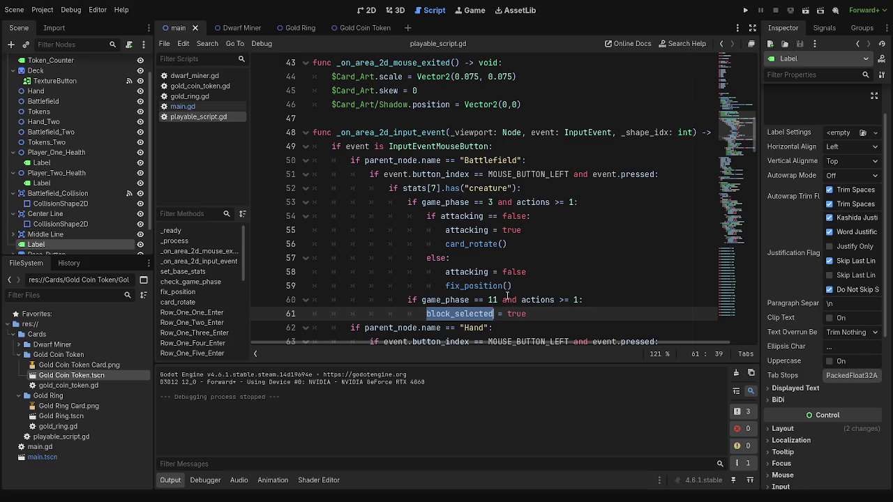
scroll(523, 274, up, 7)
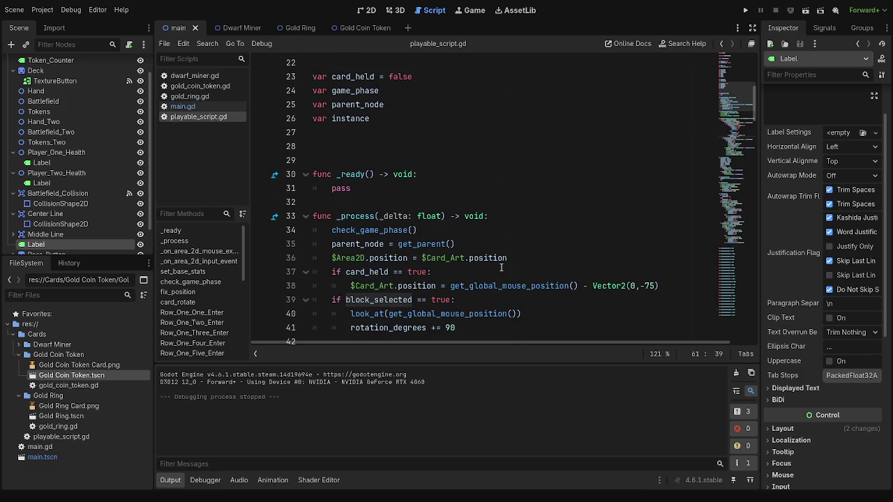
scroll(488, 267, down, 2)
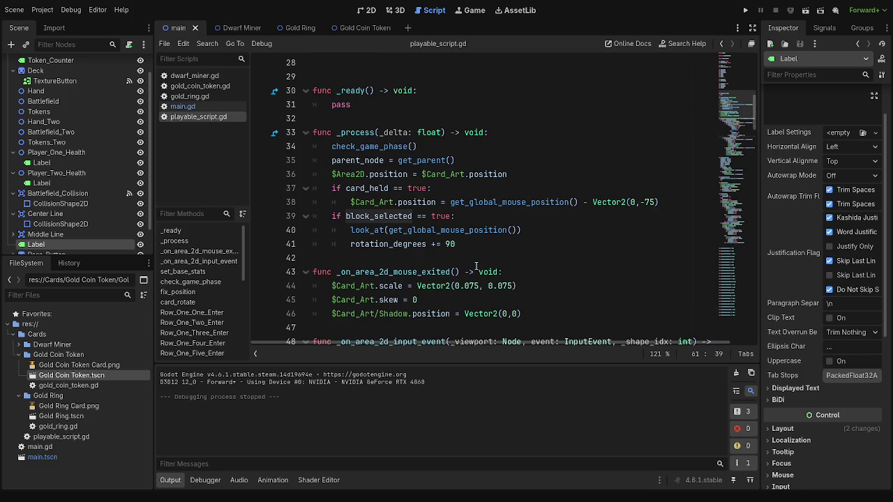
click(472, 216)
scroll(484, 230, up, 8)
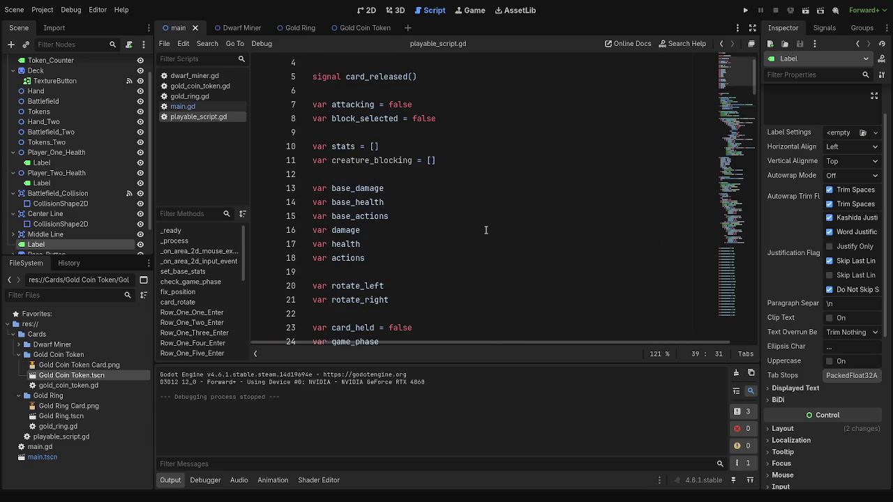
scroll(474, 230, down, 8)
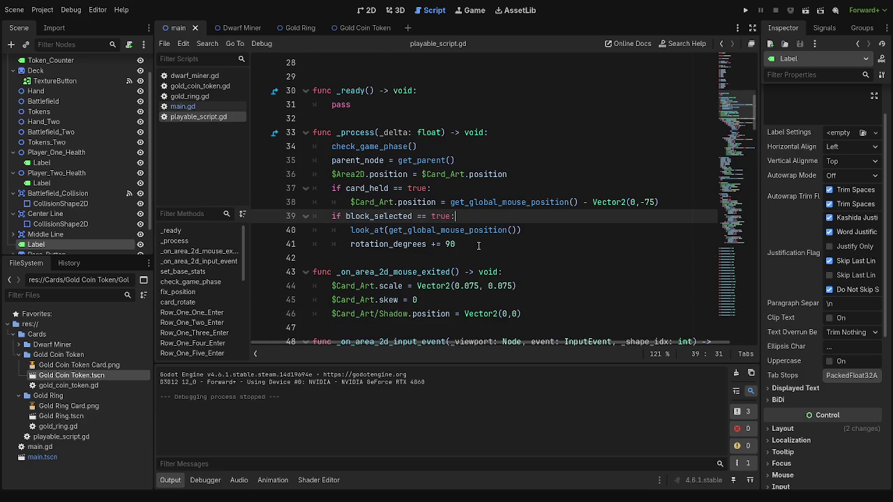
scroll(479, 245, up, 3)
scroll(479, 245, up, 6)
click(461, 161)
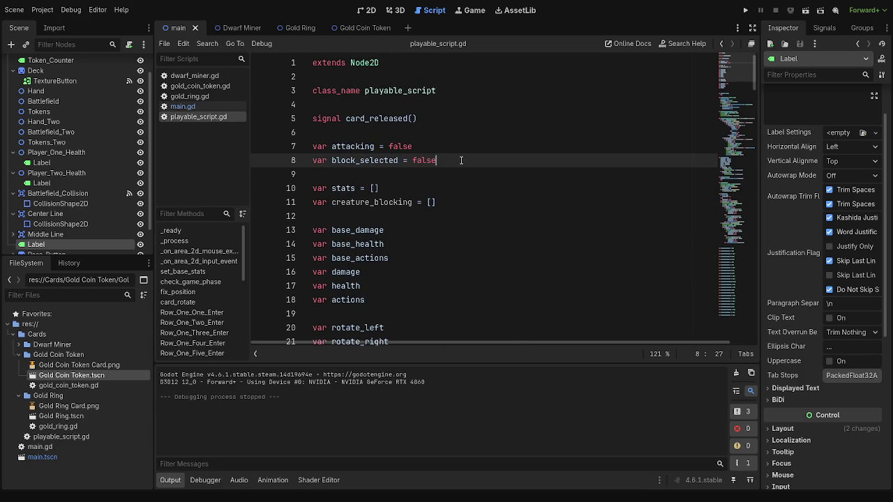
Step: Declare 'var blocking_creature = false' on a new line below block_selected
key(Return)
text(var )
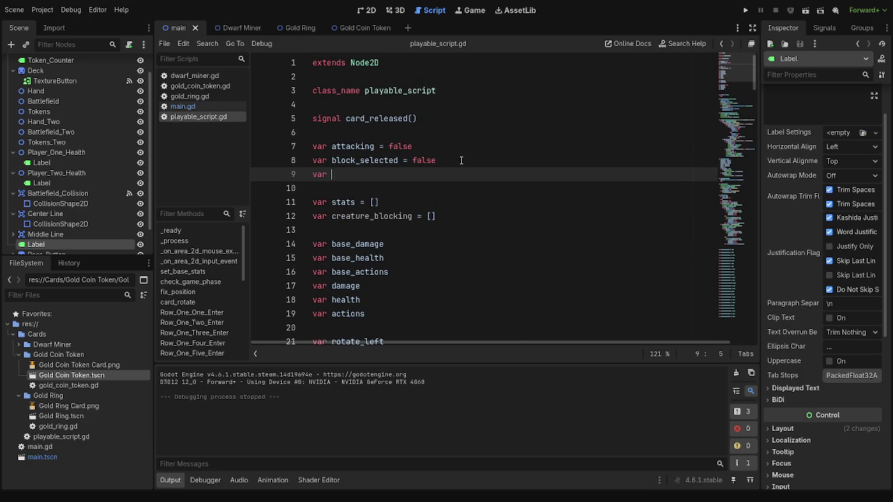
text(blocking_creature = false)
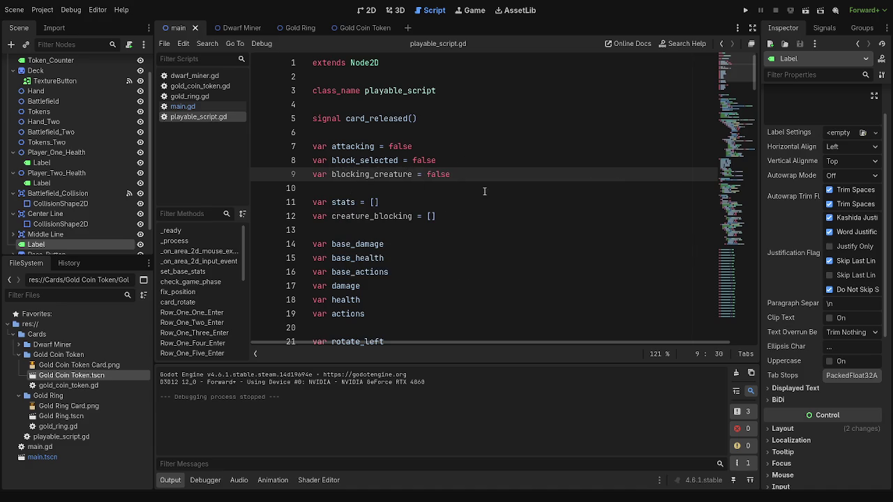
double_click(366, 176)
scroll(524, 224, down, 7)
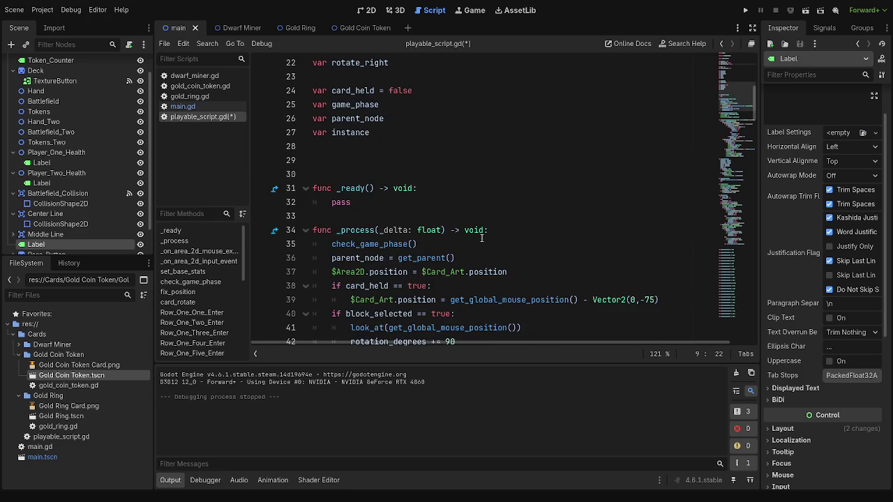
scroll(523, 224, down, 3)
scroll(524, 224, up, 3)
click(418, 174)
click(418, 230)
click(412, 174)
click(404, 148)
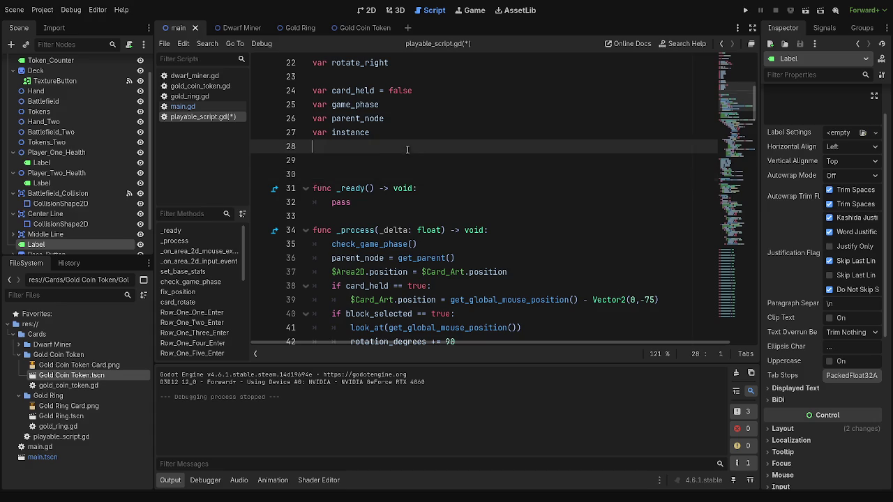
click(399, 154)
scroll(460, 303, down, 3)
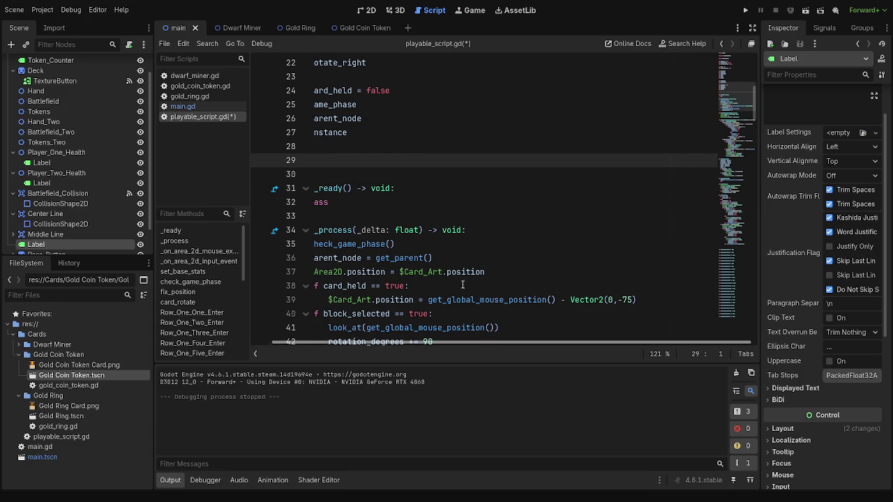
drag(423, 342, 399, 341)
scroll(501, 278, down, 5)
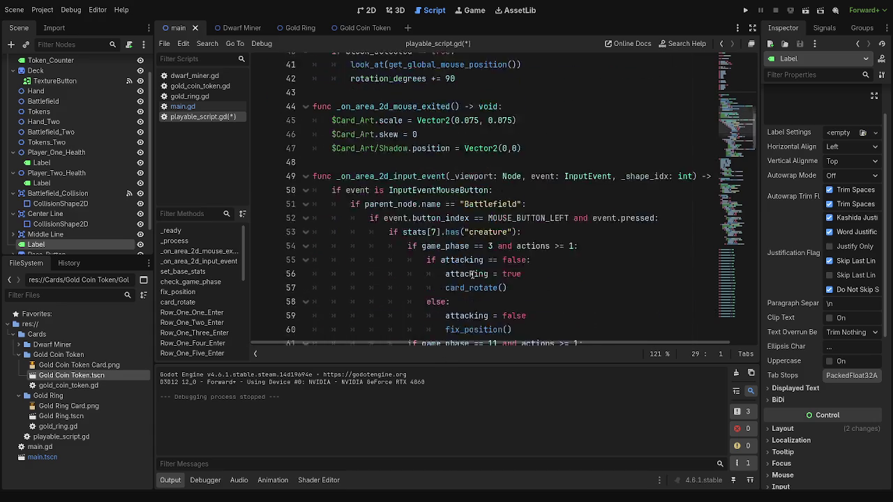
scroll(573, 273, down, 3)
scroll(573, 273, up, 7)
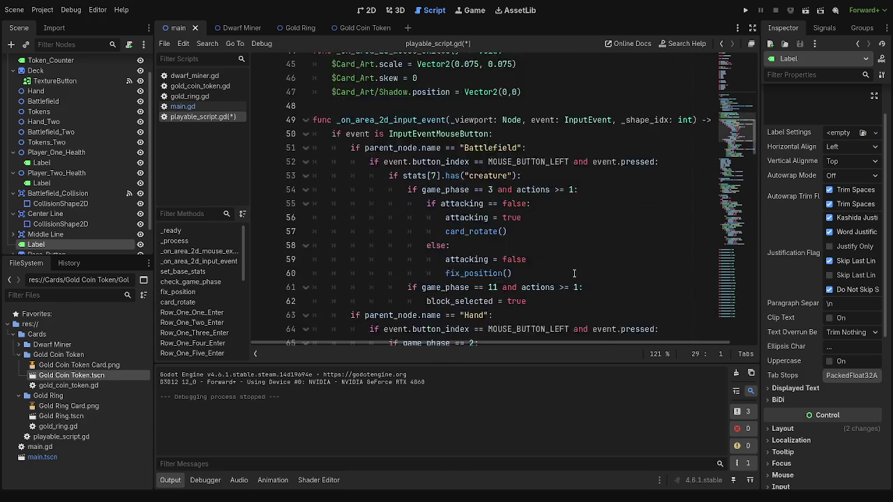
click(442, 258)
click(414, 188)
scroll(419, 209, up, 4)
click(382, 216)
click(376, 160)
scroll(418, 209, up, 2)
scroll(419, 244, up, 5)
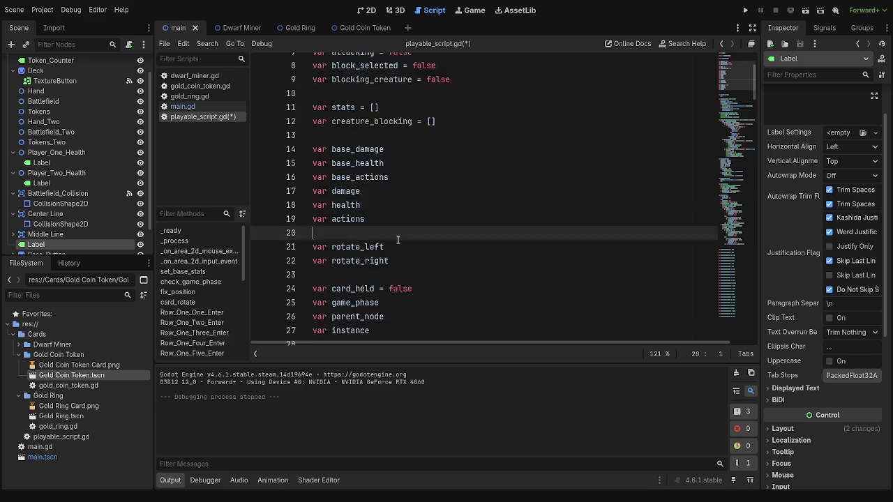
click(394, 190)
click(387, 133)
click(382, 187)
click(380, 134)
click(377, 188)
click(371, 132)
click(361, 188)
click(371, 132)
click(360, 189)
click(371, 132)
click(361, 188)
scroll(471, 293, down, 1)
scroll(471, 293, down, 14)
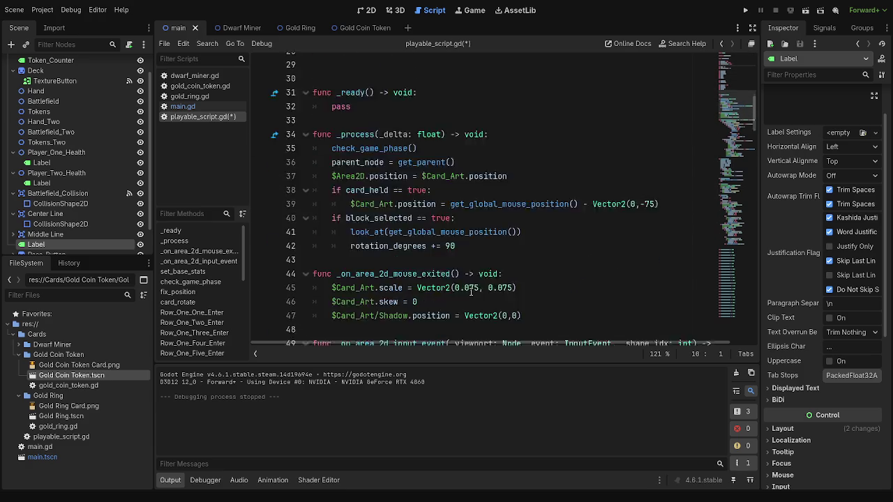
scroll(506, 286, down, 2)
scroll(506, 286, up, 4)
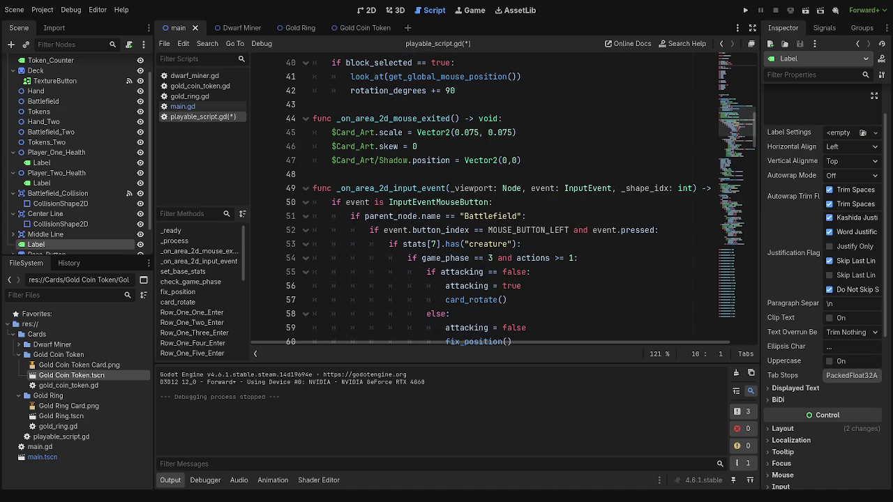
click(466, 175)
scroll(512, 205, up, 10)
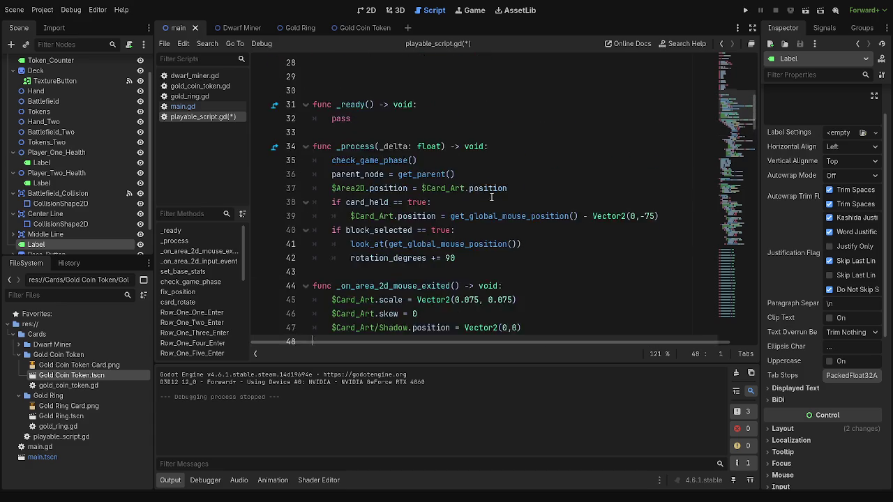
scroll(512, 205, up, 3)
scroll(512, 206, down, 15)
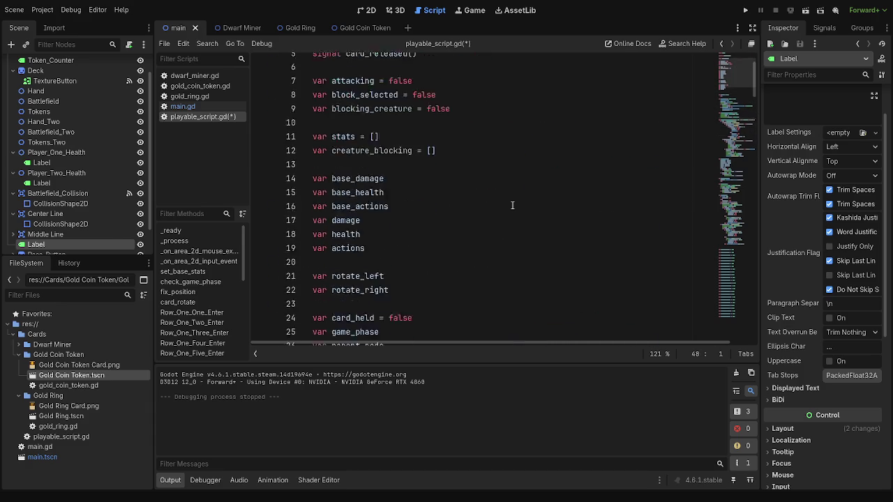
scroll(513, 210, down, 1)
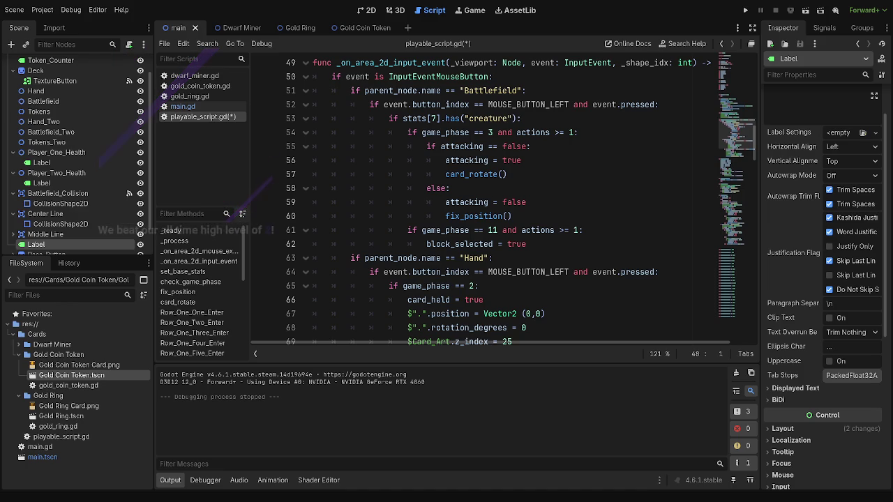
click(579, 264)
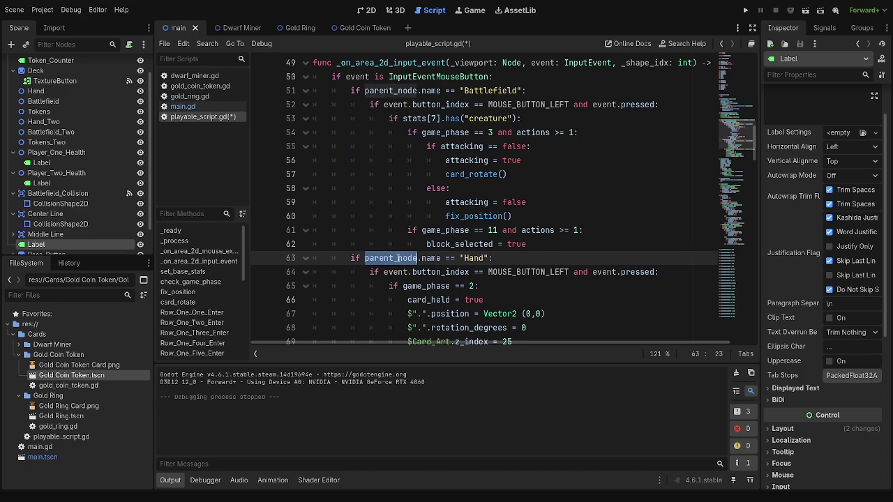
scroll(397, 259, up, 2)
click(511, 274)
scroll(572, 328, up, 3)
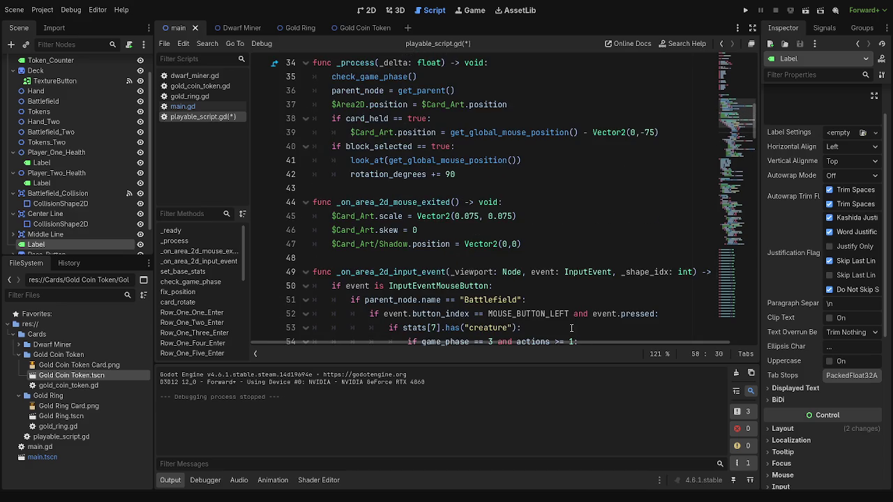
scroll(571, 328, up, 6)
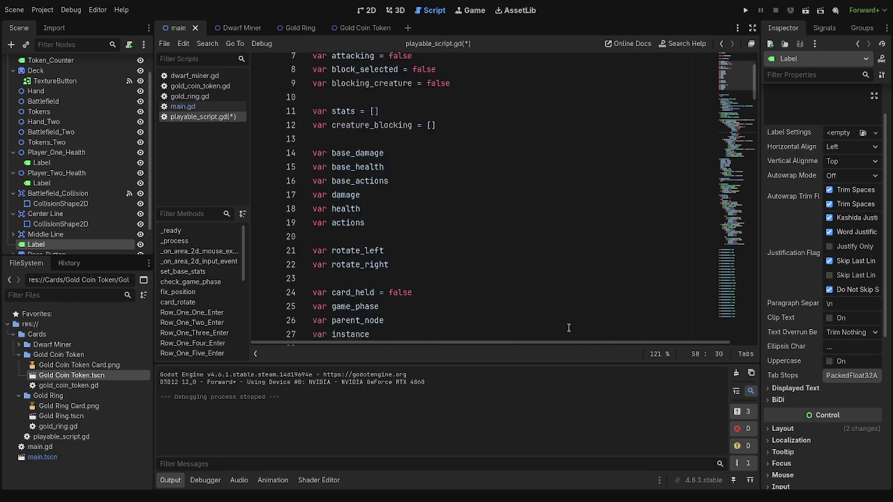
scroll(569, 328, down, 6)
scroll(562, 328, up, 6)
scroll(559, 326, down, 5)
scroll(499, 315, up, 3)
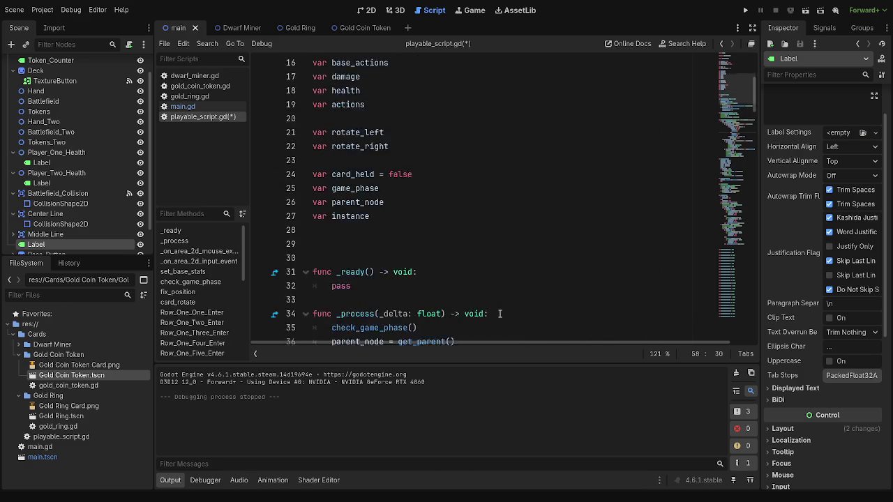
scroll(499, 315, up, 4)
click(486, 173)
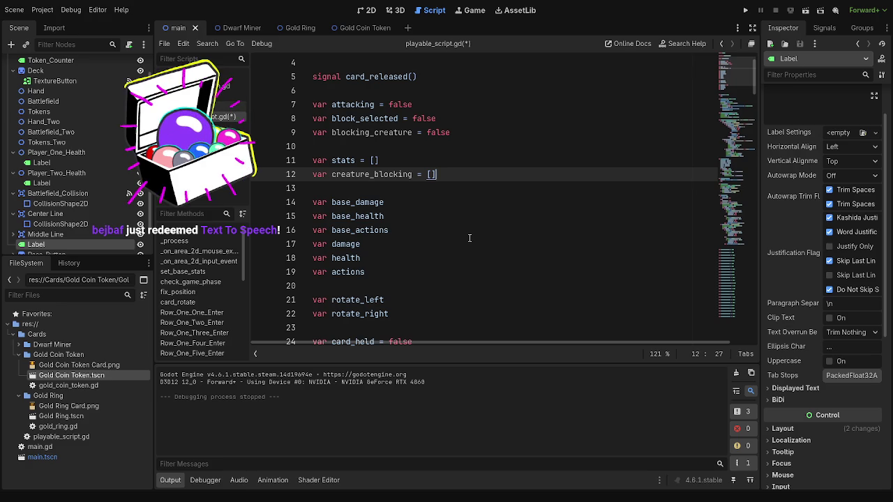
scroll(470, 238, down, 6)
scroll(513, 266, down, 2)
scroll(513, 267, down, 3)
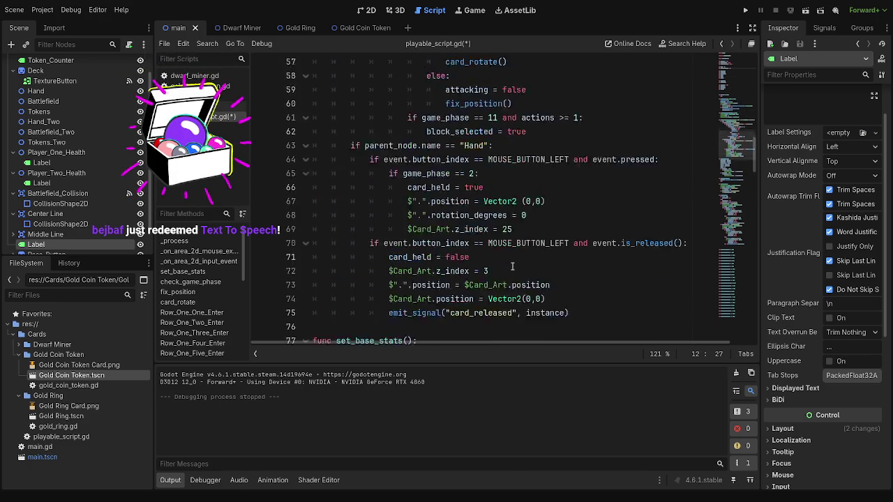
scroll(513, 267, down, 8)
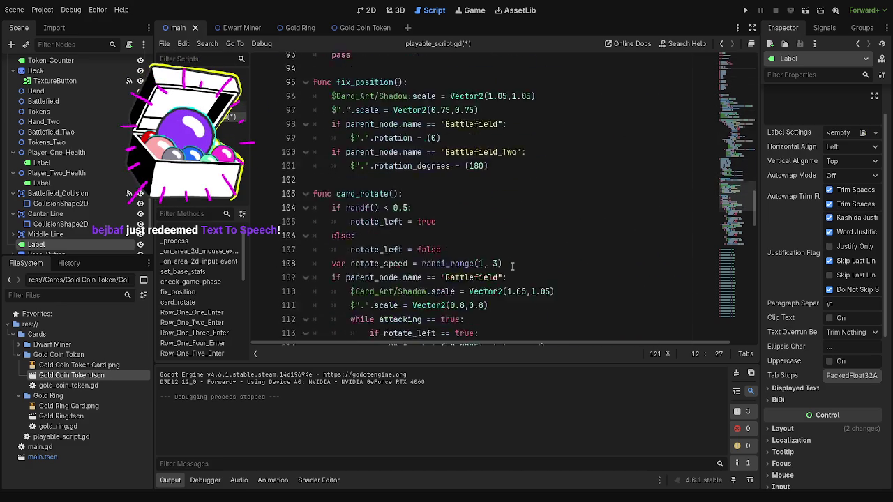
scroll(512, 266, down, 3)
scroll(513, 267, up, 10)
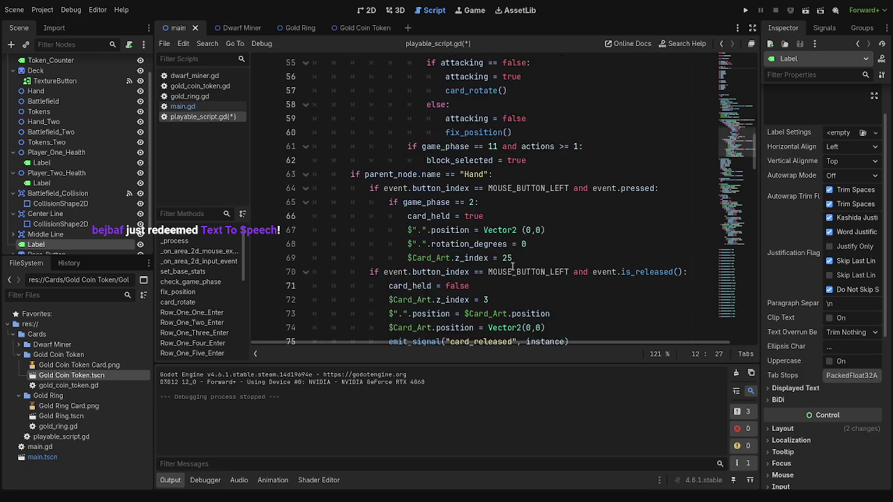
scroll(512, 267, up, 3)
double_click(467, 326)
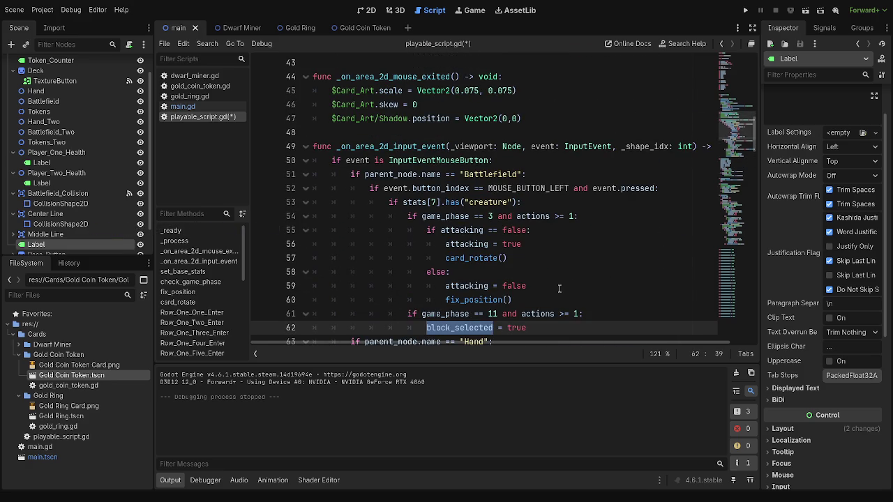
click(499, 277)
scroll(500, 280, up, 8)
scroll(496, 293, up, 2)
click(454, 176)
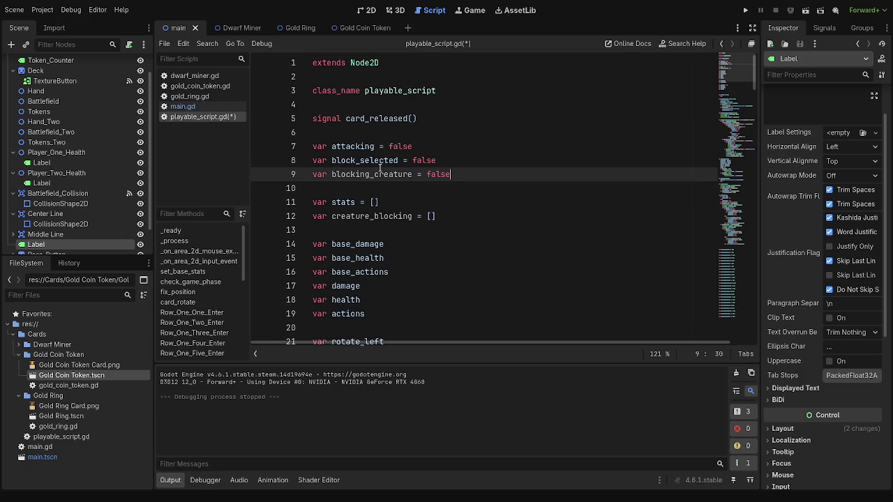
double_click(378, 174)
click(488, 174)
scroll(500, 296, down, 5)
scroll(500, 296, down, 14)
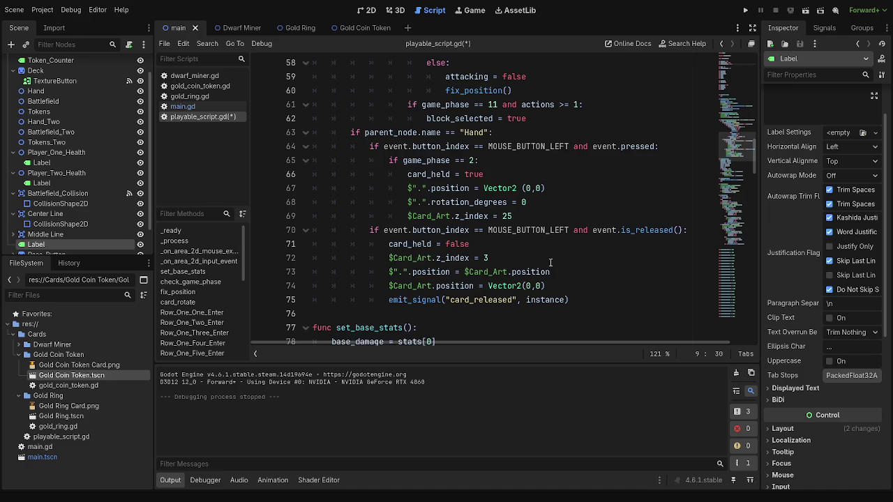
scroll(551, 262, up, 15)
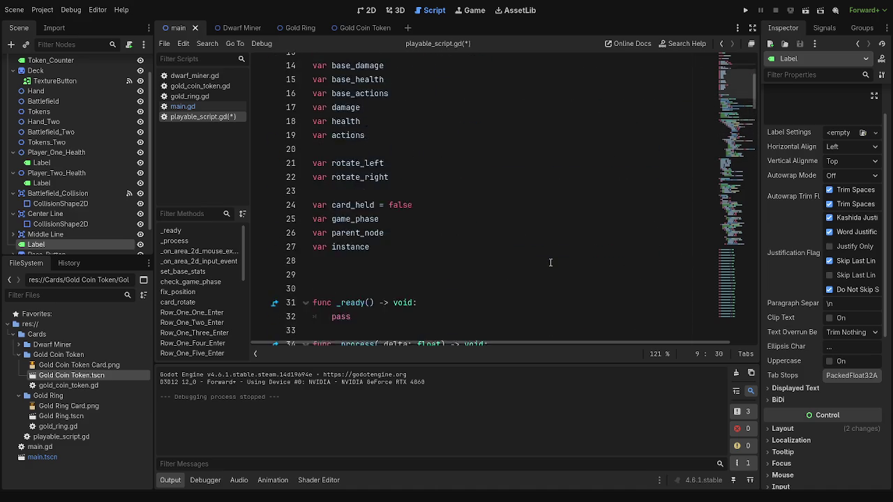
scroll(551, 262, up, 3)
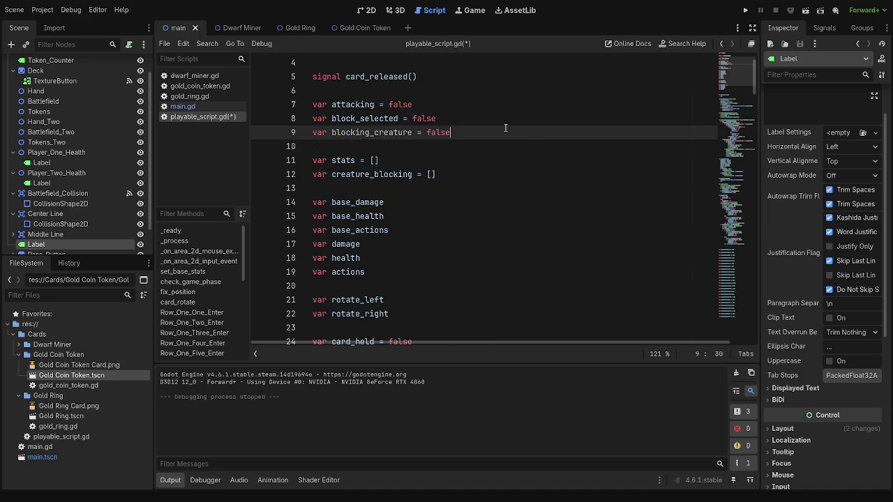
Step: Save playable_script.gd and check the lines around block_selected
key(ctrl+s)
key(Up)
key(Down)
key(Up)
key(Down)
Step: Step through the boolean declarations on lines 7–9, ending on the blocking_creature line
click(486, 123)
key(Down)
key(Up)
key(Down)
key(Up)
key(Down)
key(Up)
key(Up)
key(Down)
key(Down)
key(Up)
key(Up)
key(Down)
key(Down)
scroll(485, 180, up, 1)
scroll(412, 187, down, 1)
scroll(530, 230, down, 1)
scroll(530, 230, down, 12)
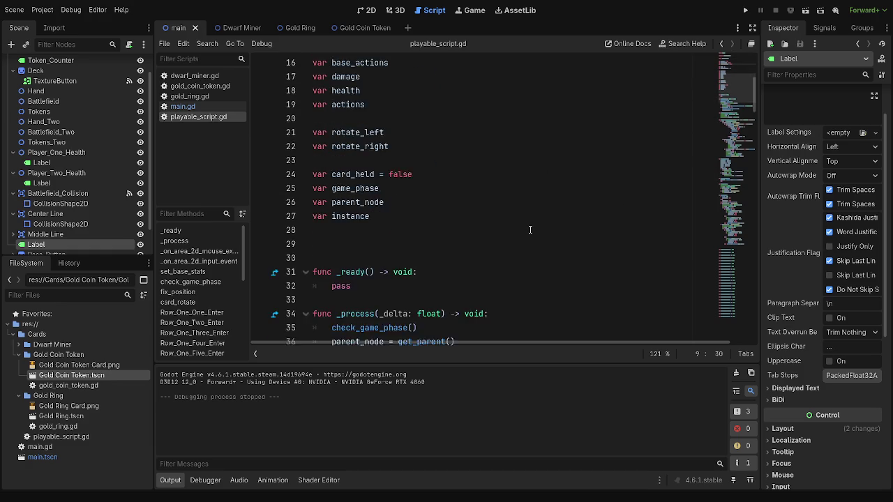
scroll(519, 230, down, 2)
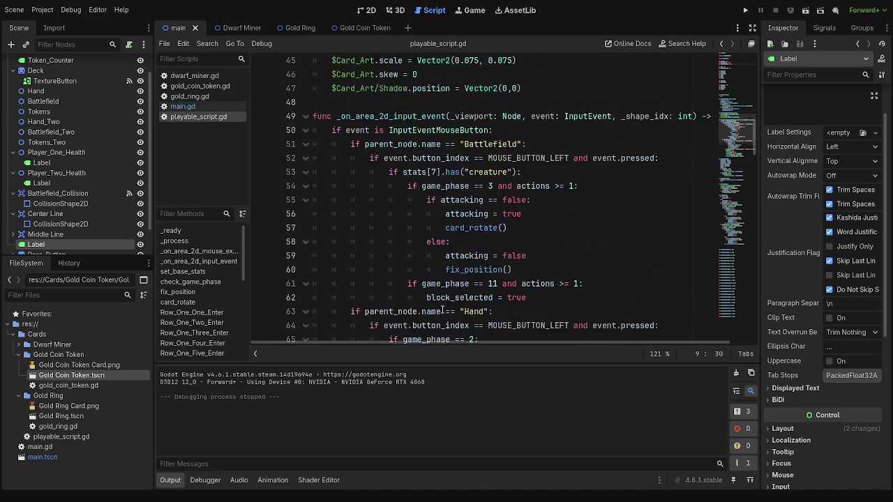
double_click(460, 243)
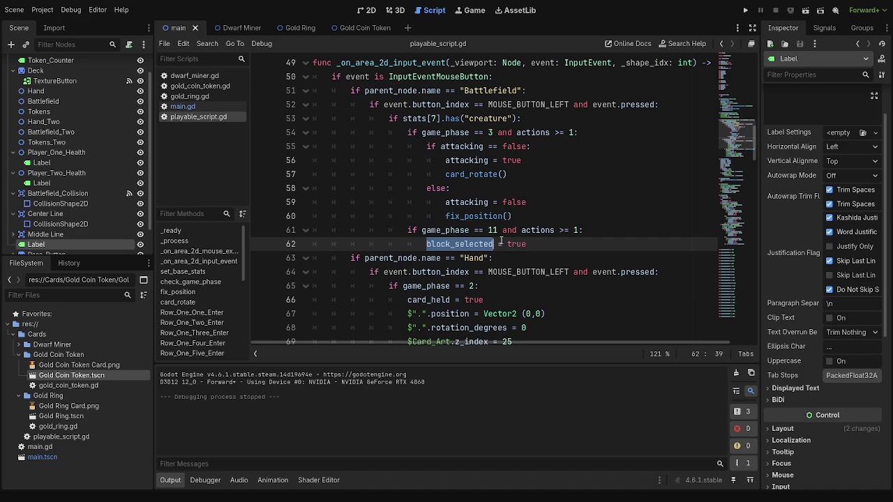
click(563, 246)
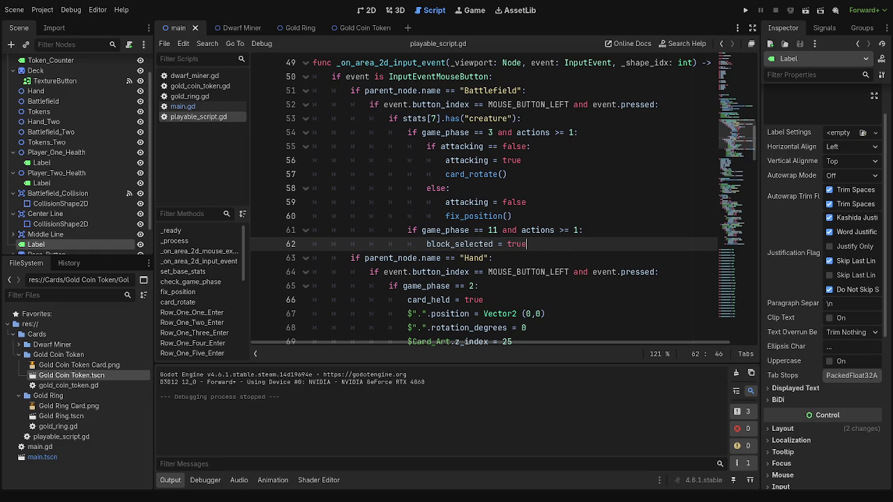
scroll(518, 216, up, 4)
click(515, 217)
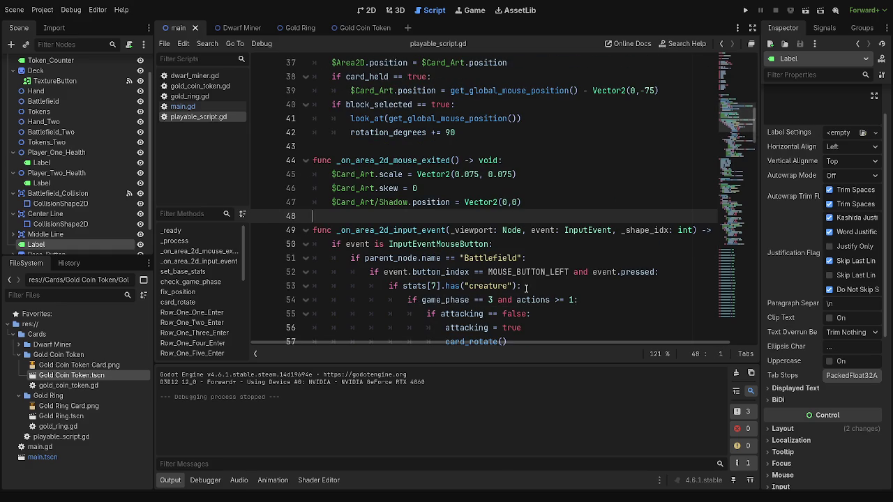
scroll(525, 288, down, 2)
scroll(531, 283, down, 2)
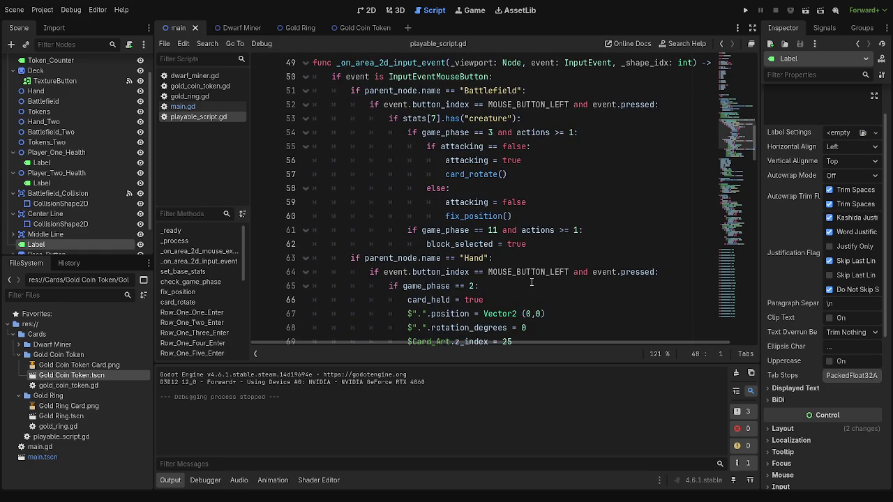
scroll(530, 279, up, 12)
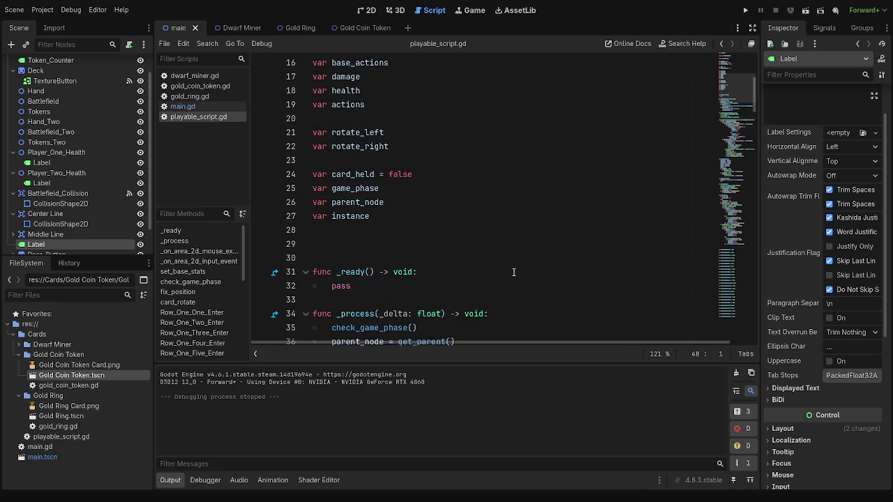
scroll(514, 272, up, 4)
click(462, 187)
click(465, 136)
double_click(389, 171)
click(468, 175)
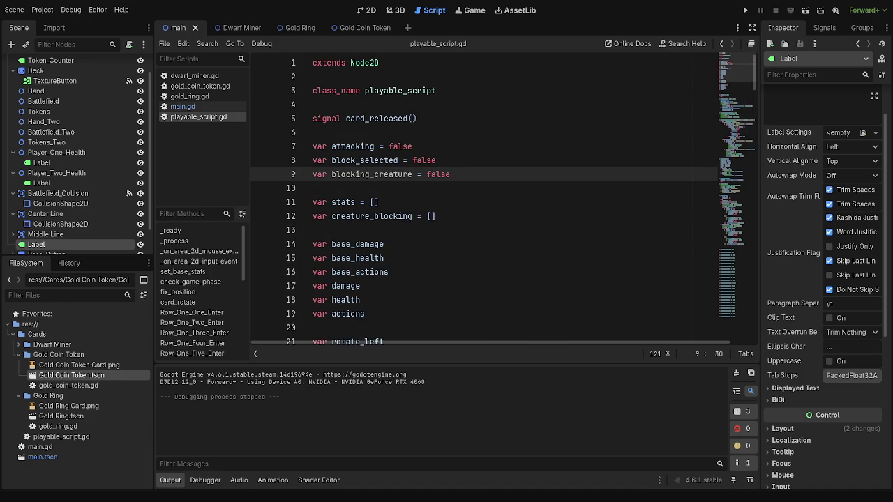
scroll(579, 198, down, 20)
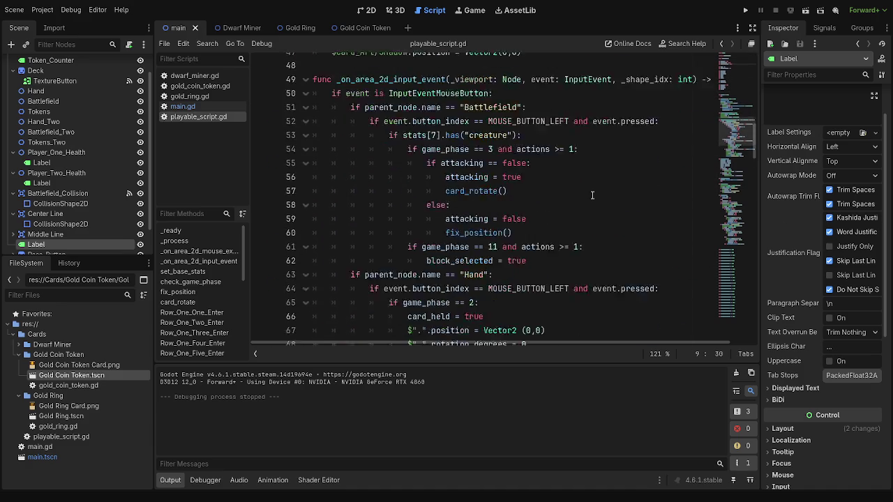
drag(595, 196, 586, 147)
scroll(572, 196, up, 8)
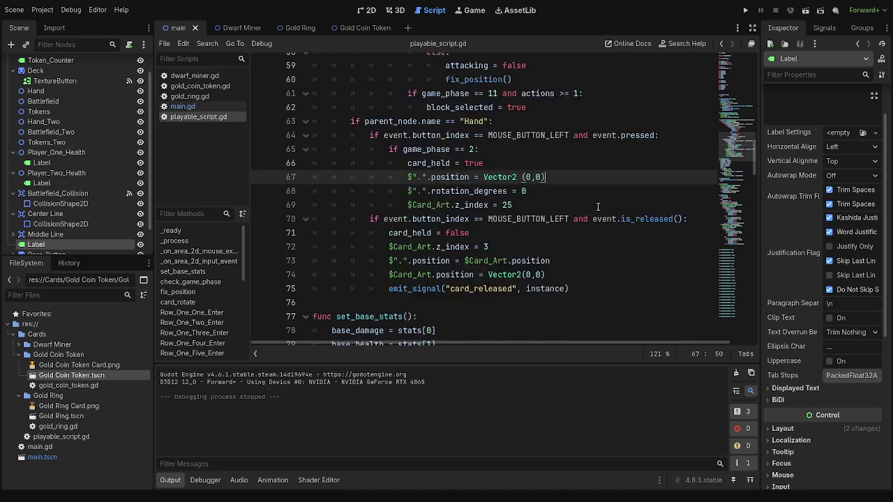
scroll(556, 229, down, 3)
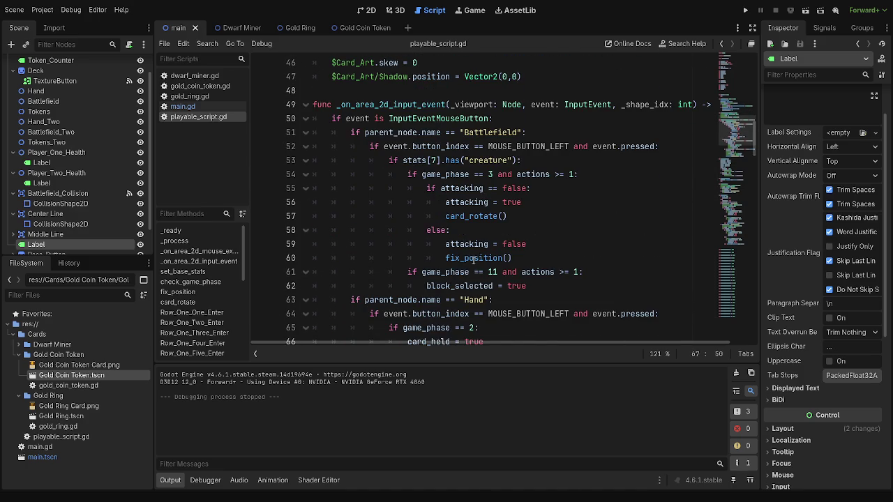
double_click(458, 285)
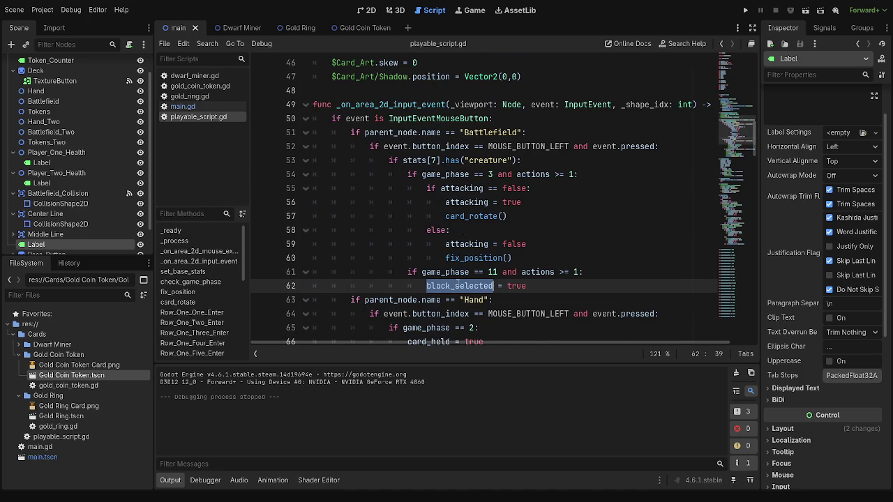
click(609, 259)
scroll(355, 135, up, 11)
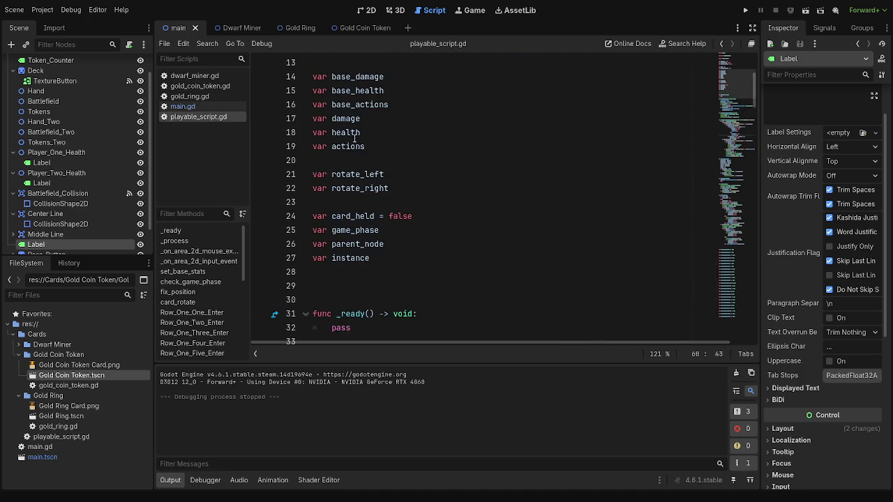
scroll(355, 135, up, 3)
click(383, 132)
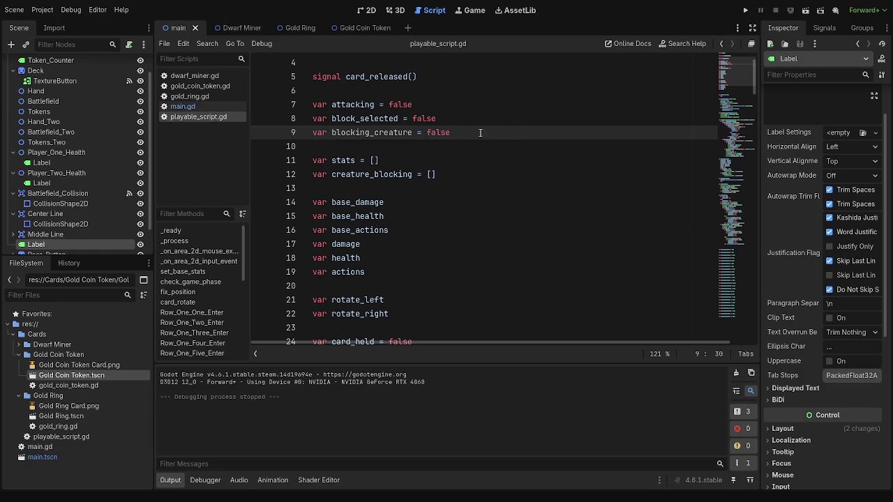
key(Up)
key(Down)
key(Up)
key(Up)
key(Down)
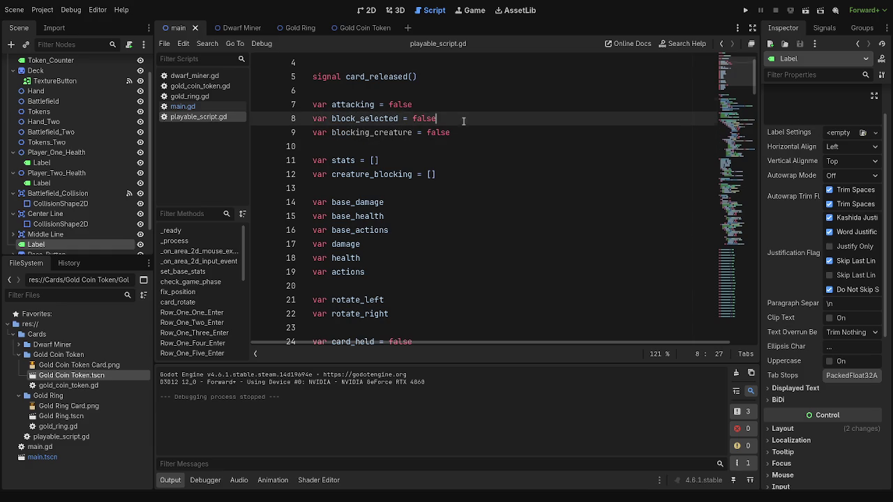
key(Down)
key(Up)
key(Up)
key(Down)
key(Down)
key(Up)
key(Up)
key(Down)
key(Down)
key(Up)
key(Up)
key(Down)
key(Down)
key(Up)
key(Up)
key(Down)
key(Down)
key(Up)
key(Up)
key(Down)
key(Down)
key(Up)
key(Up)
key(Down)
key(Down)
key(Up)
key(Up)
key(Down)
key(Down)
key(Up)
key(Down)
key(Up)
key(Up)
key(Down)
key(Up)
key(Down)
key(Up)
key(Down)
key(Up)
key(Down)
key(Down)
key(Up)
key(Down)
key(Down)
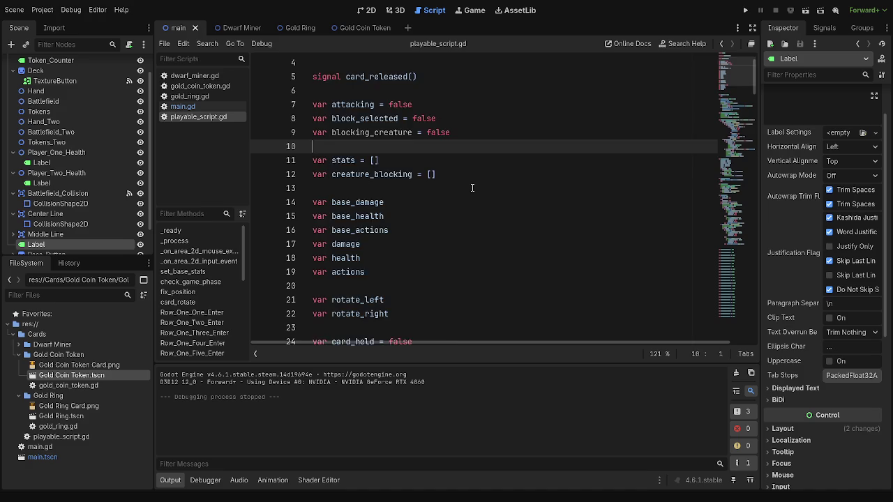
scroll(471, 182, down, 10)
scroll(469, 178, down, 13)
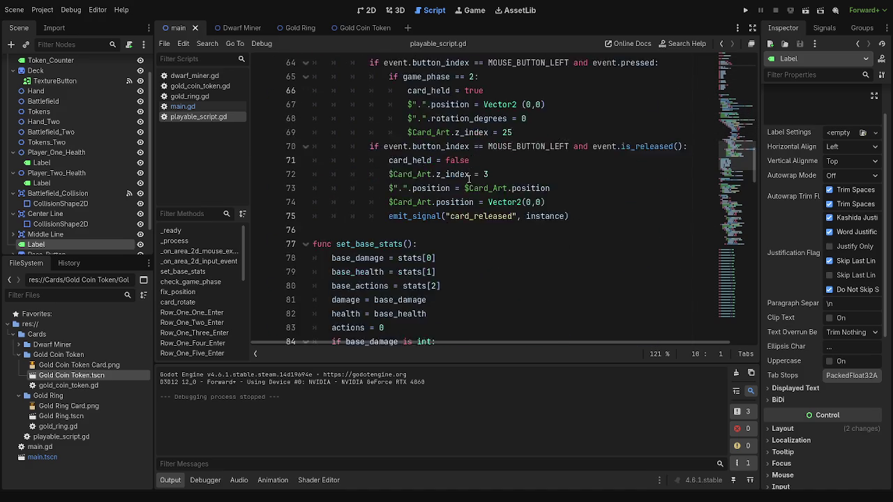
scroll(469, 179, down, 4)
scroll(441, 201, up, 9)
scroll(441, 201, up, 8)
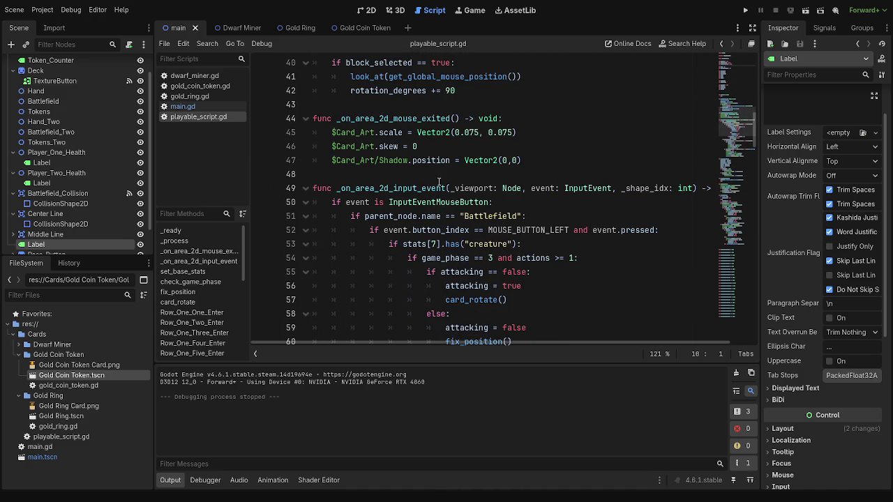
click(422, 175)
scroll(438, 119, up, 3)
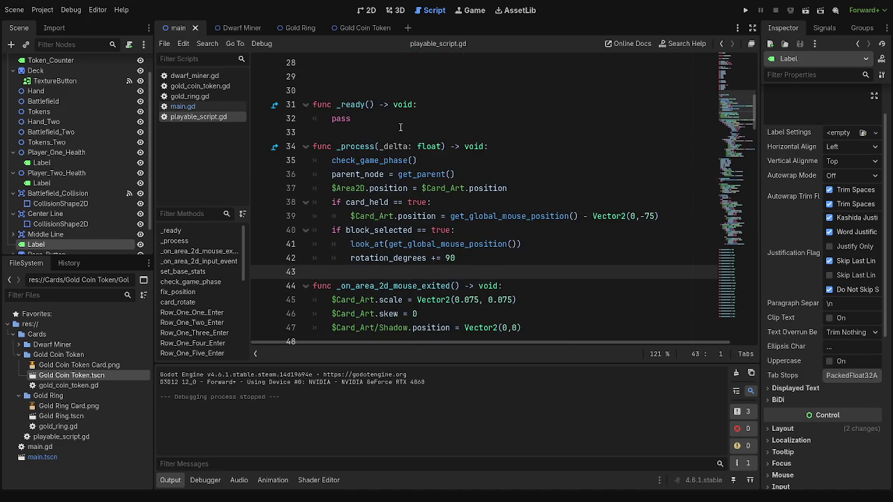
click(441, 131)
scroll(441, 191, up, 5)
scroll(443, 197, up, 3)
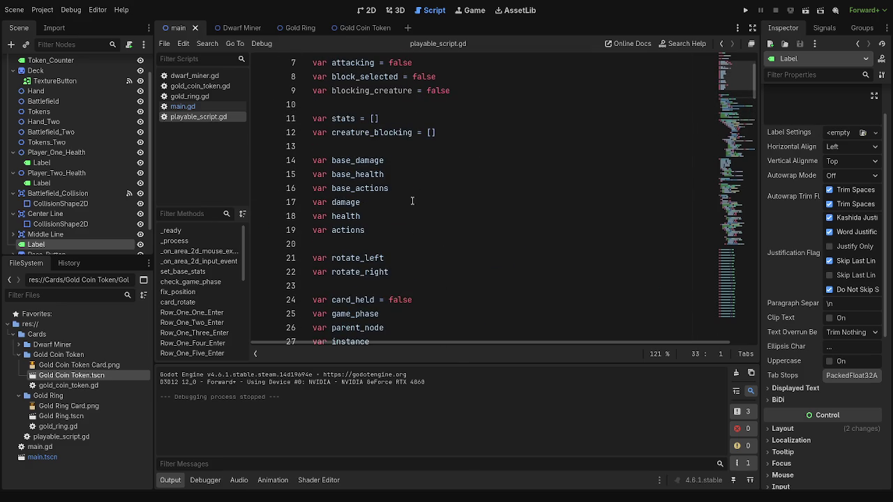
scroll(376, 158, up, 2)
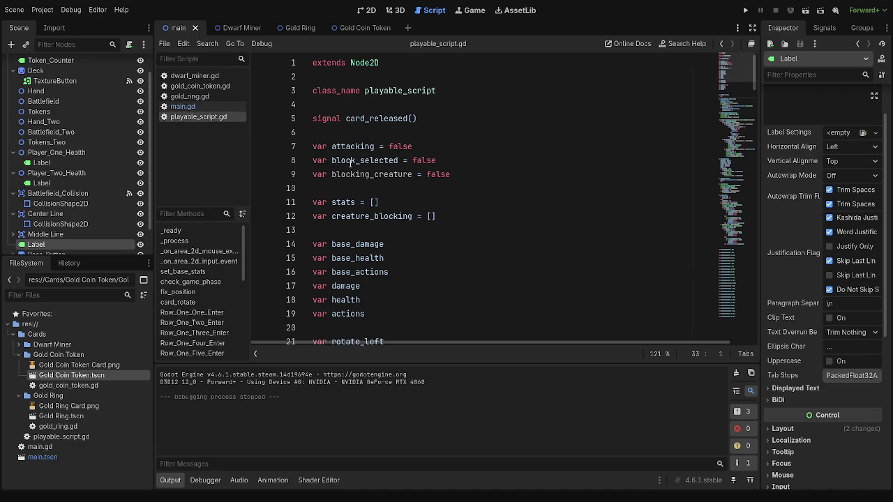
scroll(377, 159, down, 6)
scroll(373, 189, down, 1)
click(381, 204)
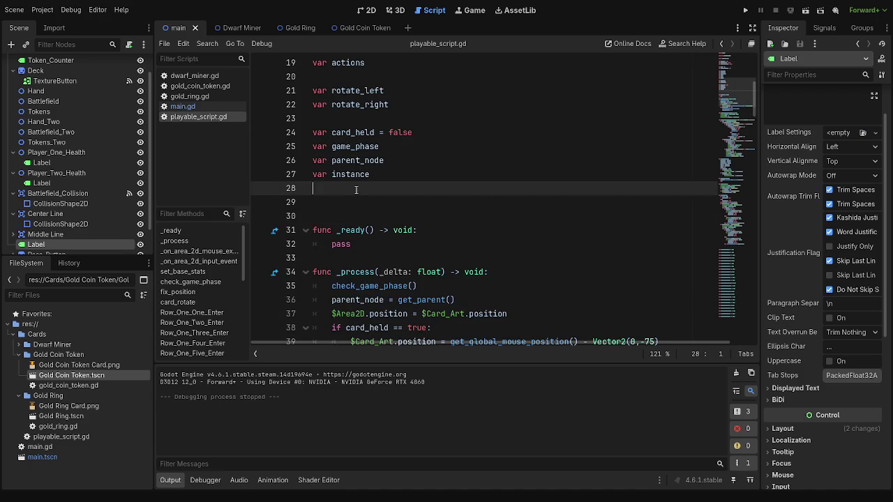
scroll(360, 209, down, 8)
scroll(471, 228, up, 4)
scroll(471, 228, up, 10)
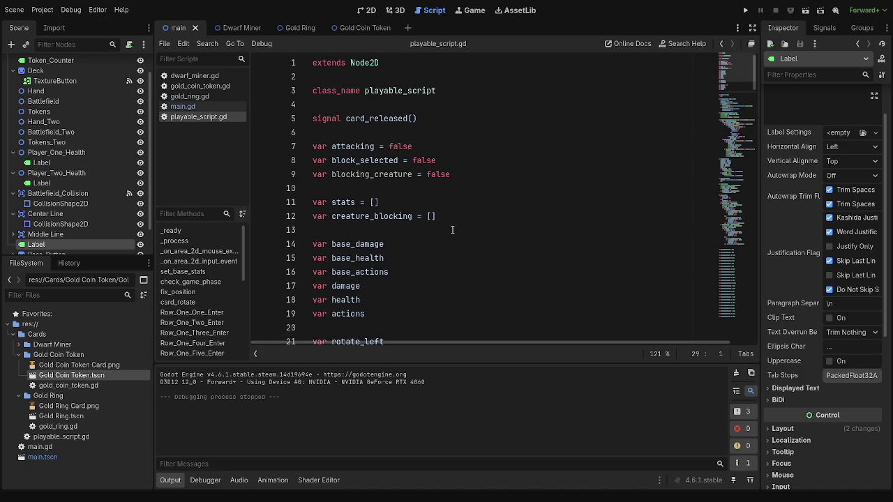
click(403, 174)
click(475, 176)
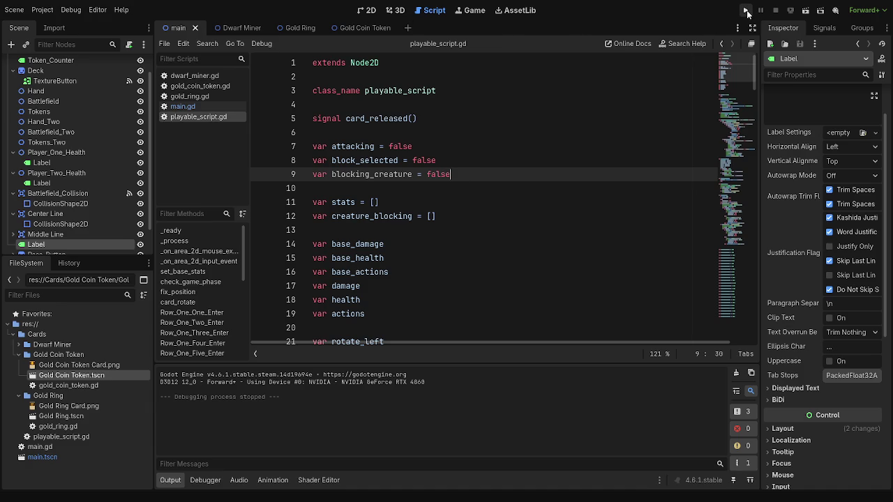
Step: Run the project to test it, then review the Battlefield name and stats[7] checks
click(747, 11)
scroll(419, 163, down, 2)
scroll(418, 164, down, 14)
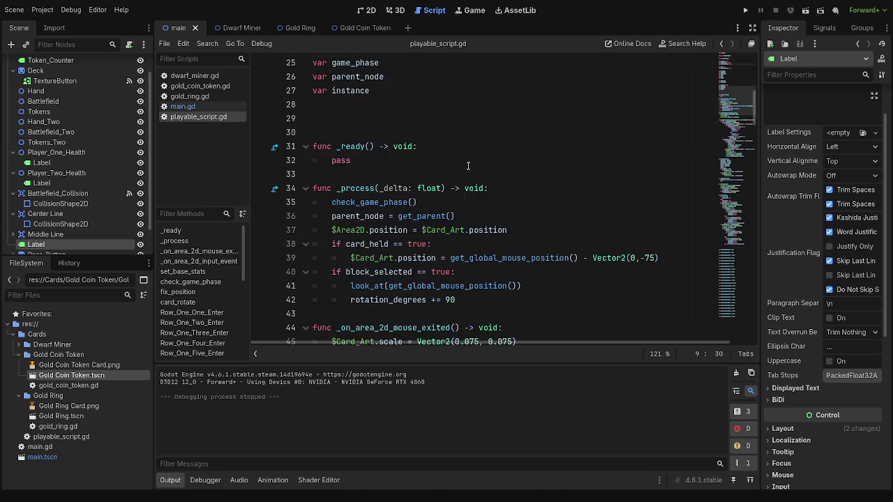
scroll(470, 165, down, 6)
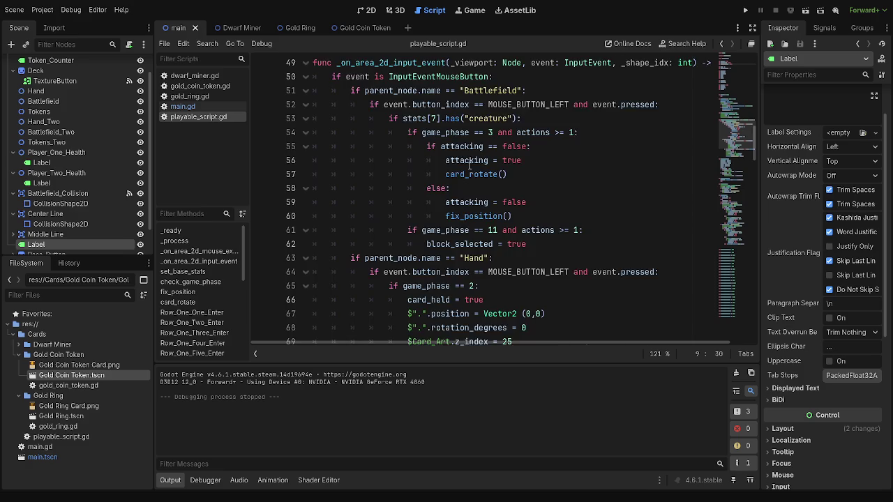
scroll(470, 165, up, 9)
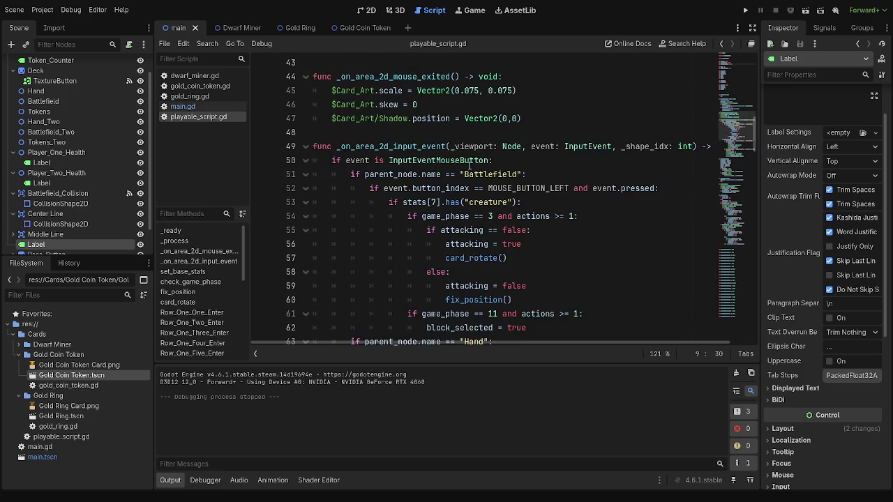
scroll(470, 164, down, 5)
scroll(469, 165, down, 3)
scroll(469, 165, up, 5)
triple_click(347, 132)
click(347, 131)
click(353, 160)
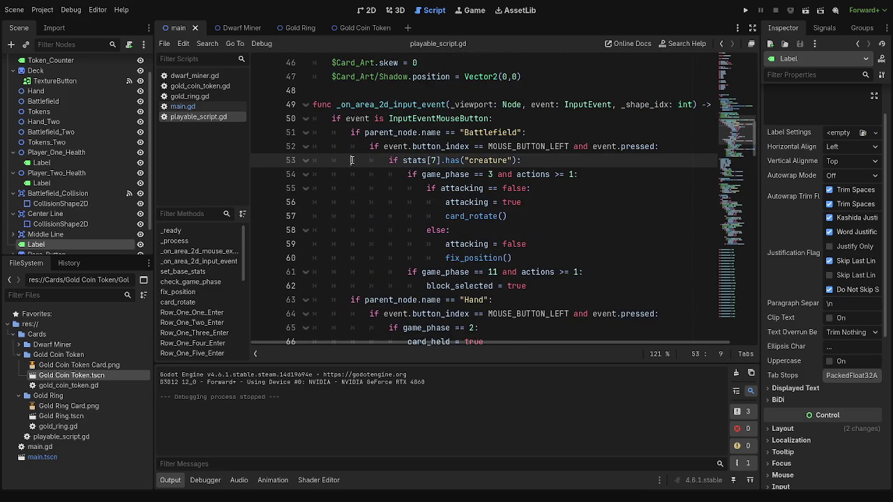
Step: After the card_released emit, start an outer-level line typing 'if parent_node .name == "battlefield_two'
scroll(353, 161, down, 6)
click(593, 216)
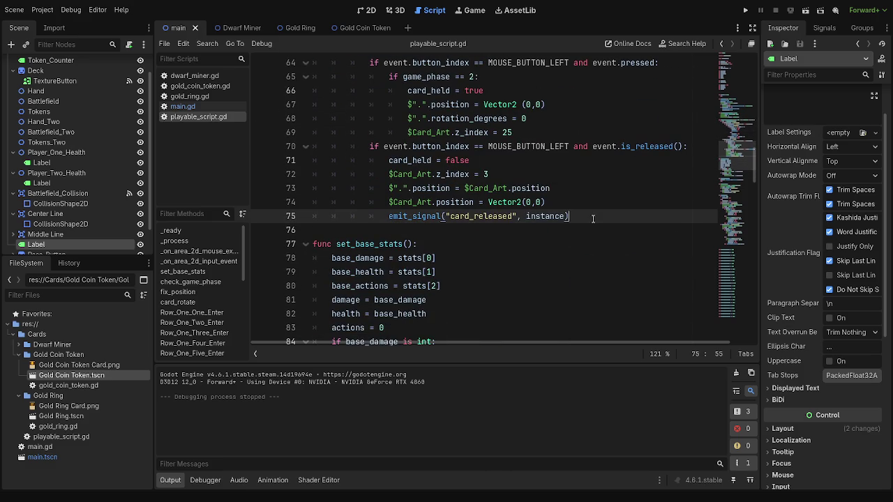
key(Return)
key(BackSpace)
key(BackSpace)
scroll(593, 219, up, 6)
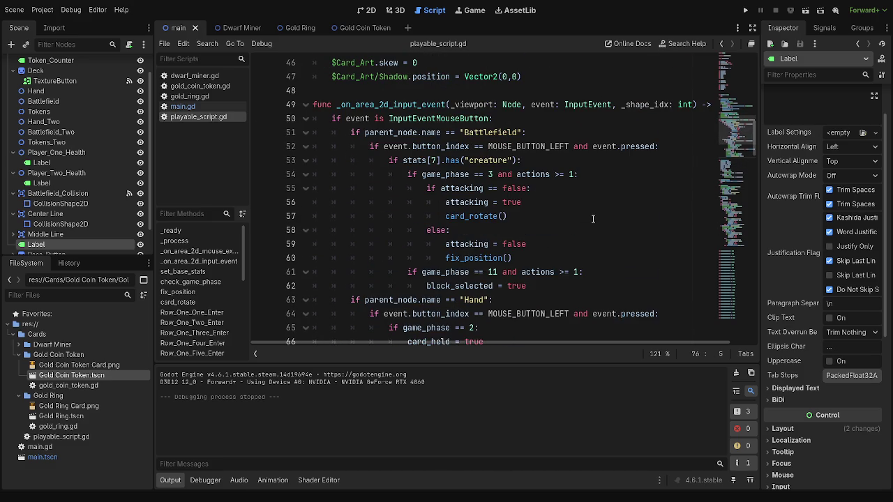
text(if paren)
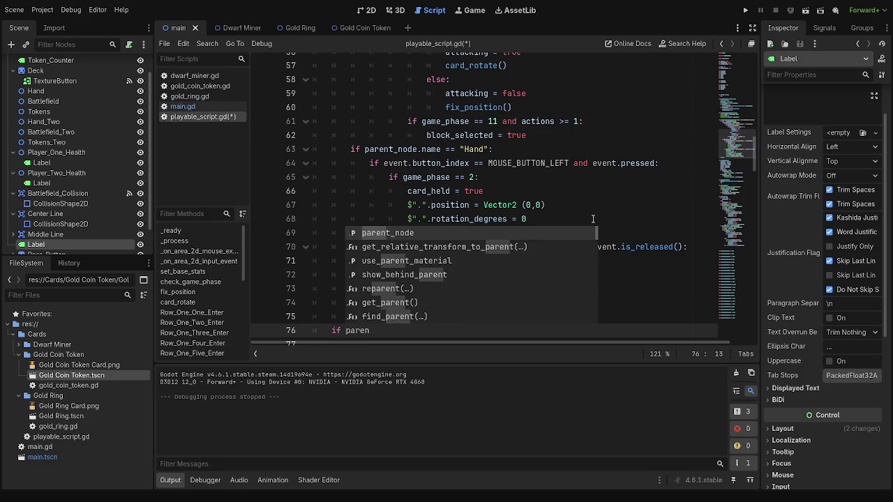
text(t_node .name == "battlefield_two)
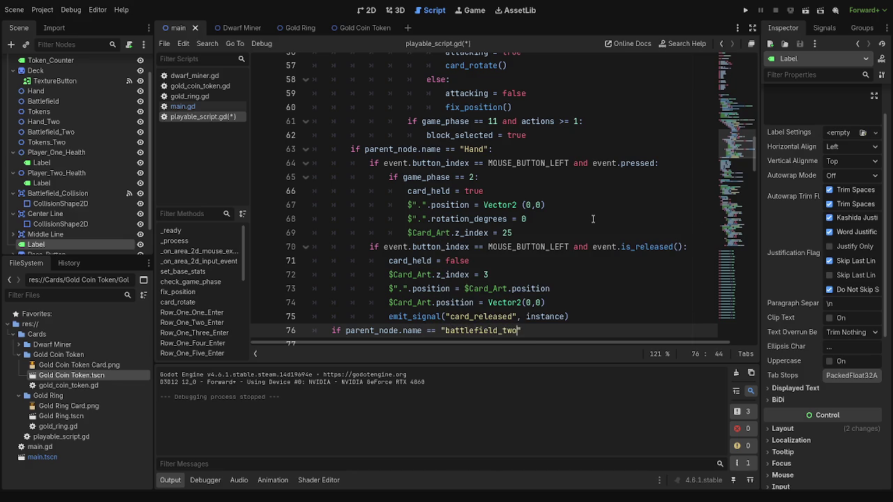
Step: Capitalize the name to Battlefield_Two, end its if line with a colon, and add pass beneath
scroll(593, 219, up, 5)
scroll(496, 232, down, 7)
click(450, 258)
key(BackSpace)
text(B)
click(503, 258)
key(Delete)
text(T)
click(549, 258)
text(:)
key(Return)
text(pass)
Step: Paste the Hand branch's left-press check into a new indented line in the Battlefield_Two branch
key(ctrl+shift+Return)
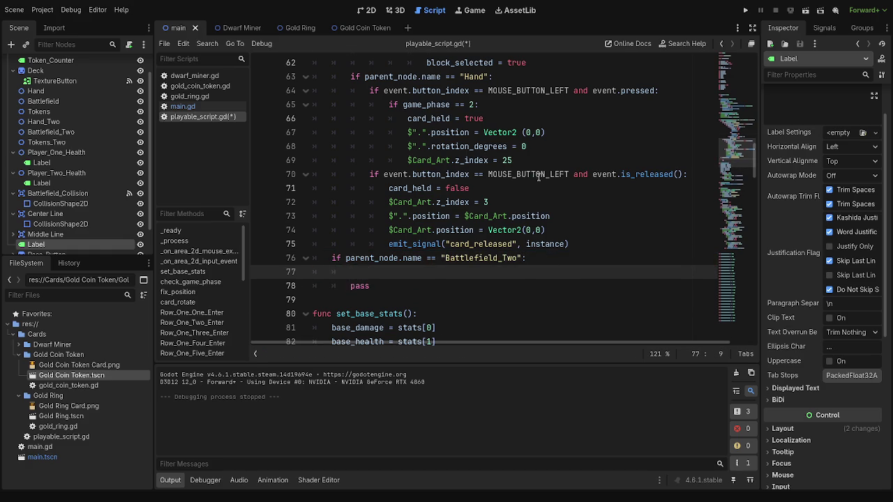
scroll(537, 184, up, 4)
scroll(551, 177, up, 1)
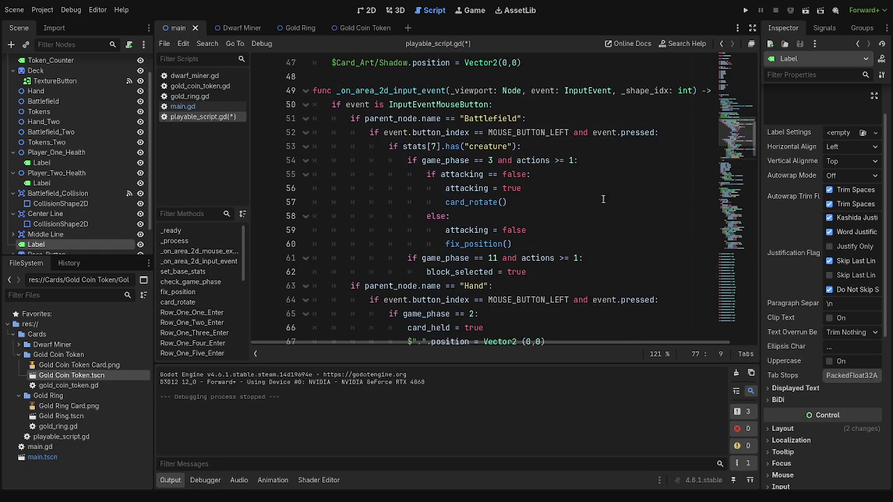
scroll(621, 243, down, 2)
drag(665, 216, 370, 216)
key(ctrl+c)
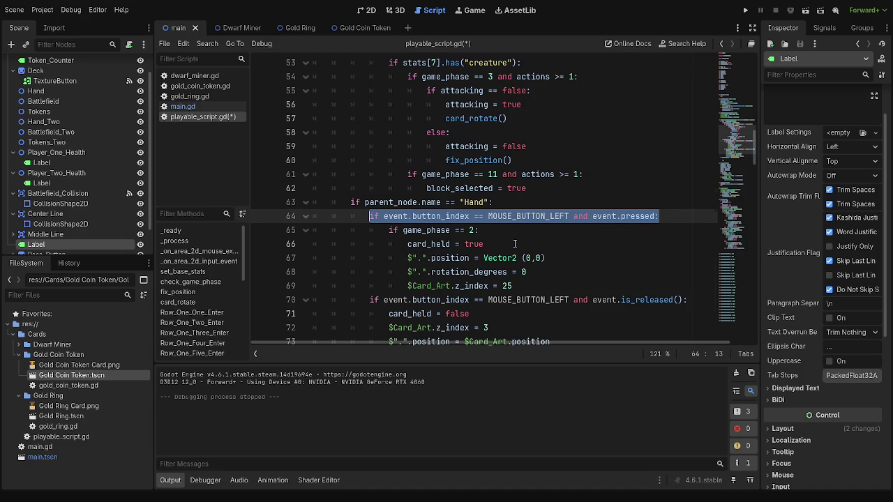
scroll(419, 167, down, 7)
scroll(425, 157, up, 1)
click(424, 150)
key(ctrl+v)
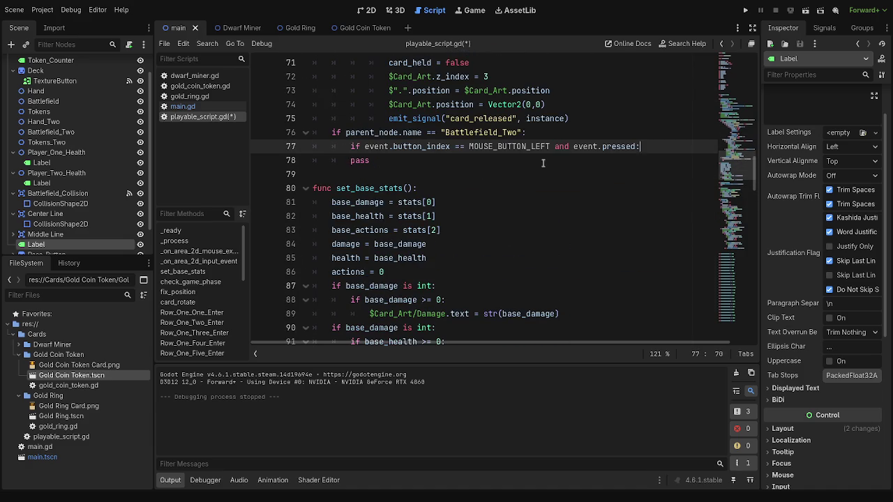
key(Return)
Step: Indent pass so it sits under the pasted left-press check
scroll(558, 227, up, 4)
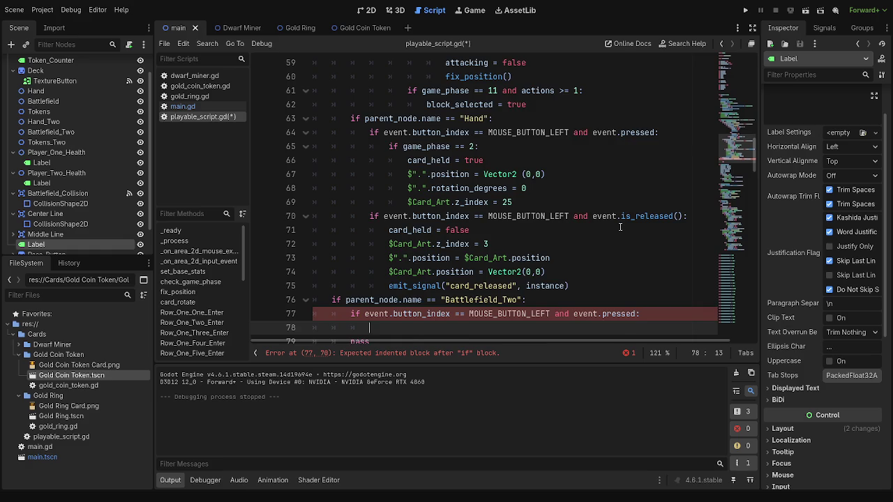
scroll(620, 227, up, 4)
scroll(620, 228, down, 6)
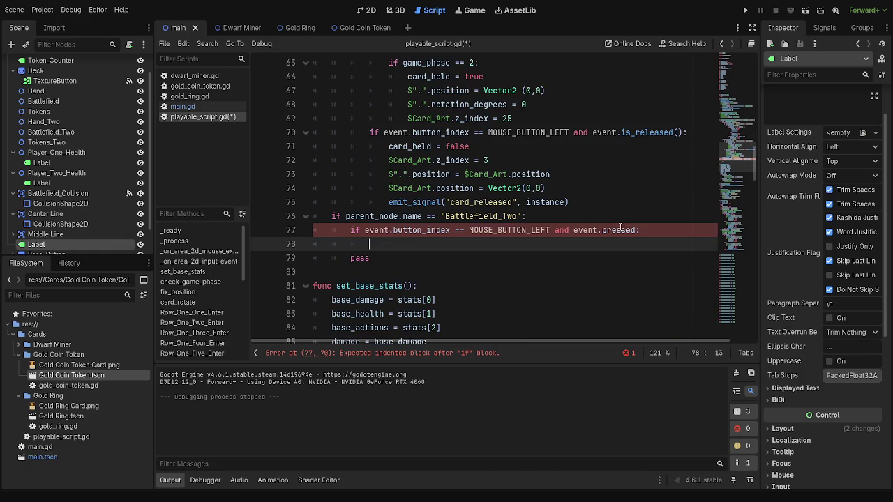
click(352, 259)
key(Tab)
scroll(510, 266, up, 8)
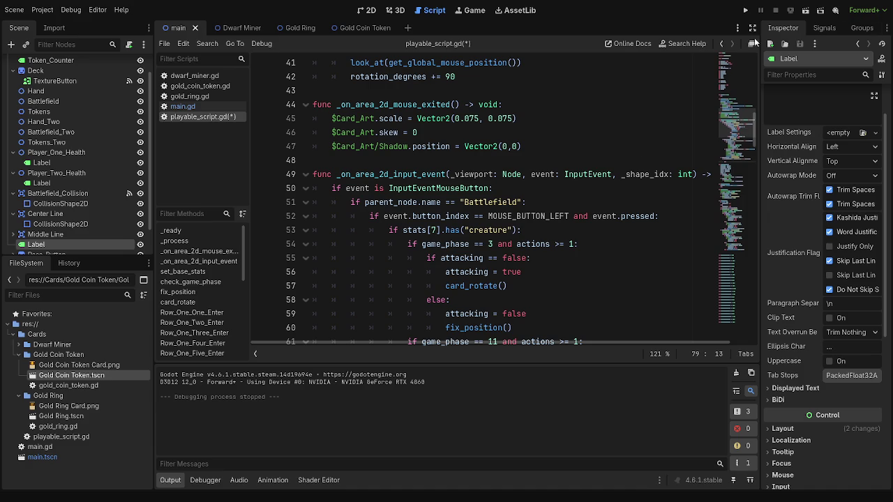
scroll(736, 55, up, 3)
key(F5)
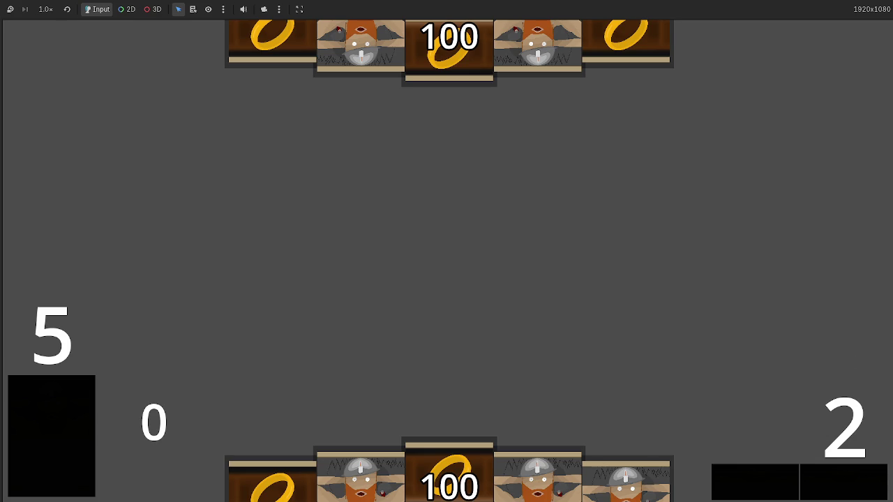
Step: Play a card from the hand onto the board, then switch between the script editor and the running game
click(516, 495)
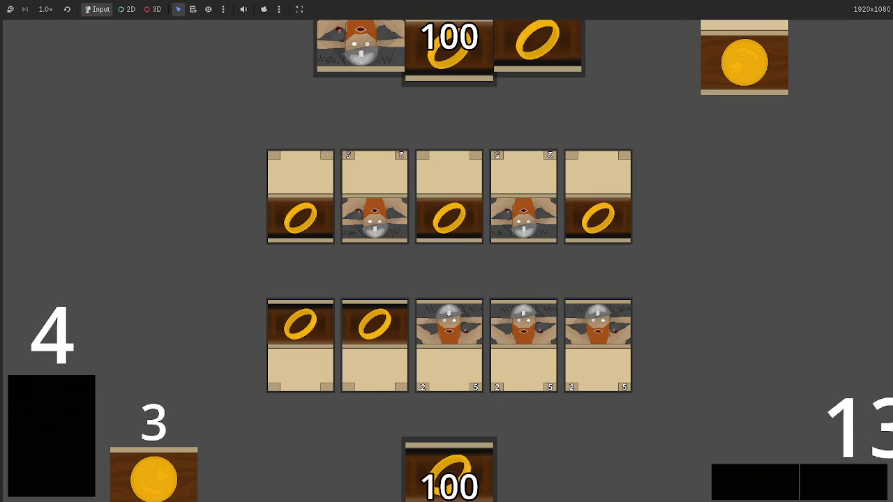
key(alt+Tab)
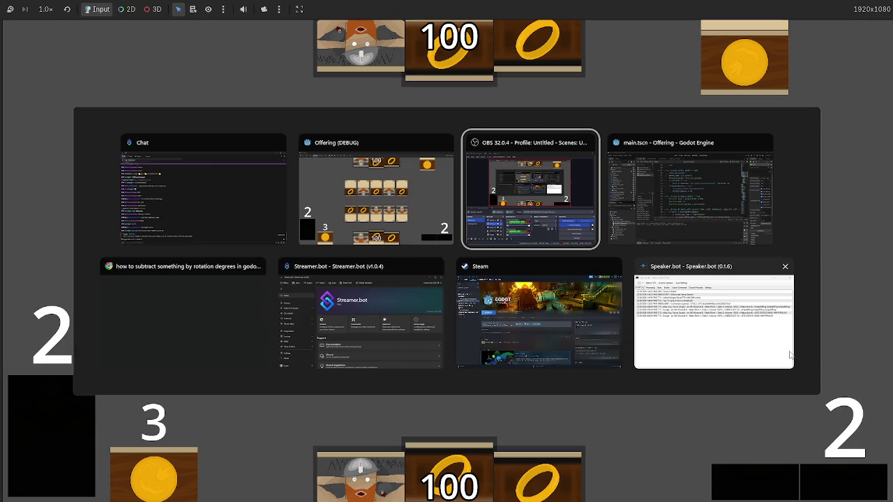
key(alt+Tab)
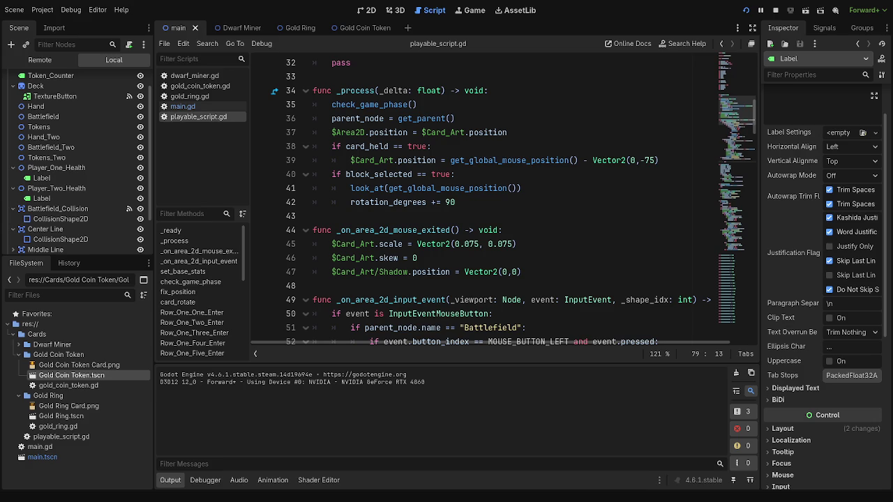
key(F12)
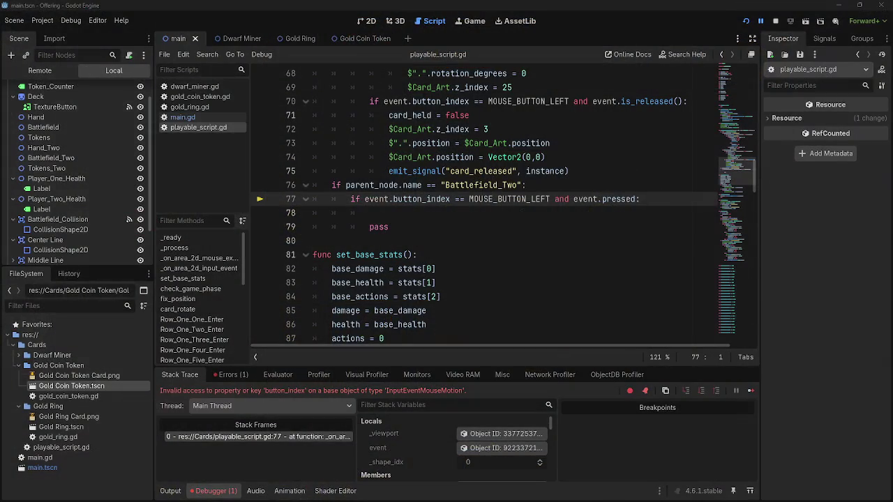
Step: Copy the Battlefield branch's stats[7].has("creature") check onto empty line 78 under Battlefield_Two
click(514, 217)
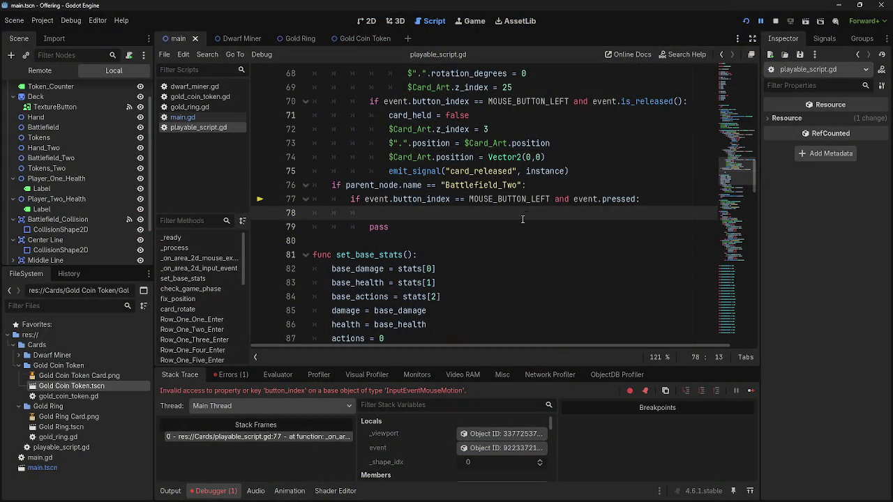
key(alt+Tab)
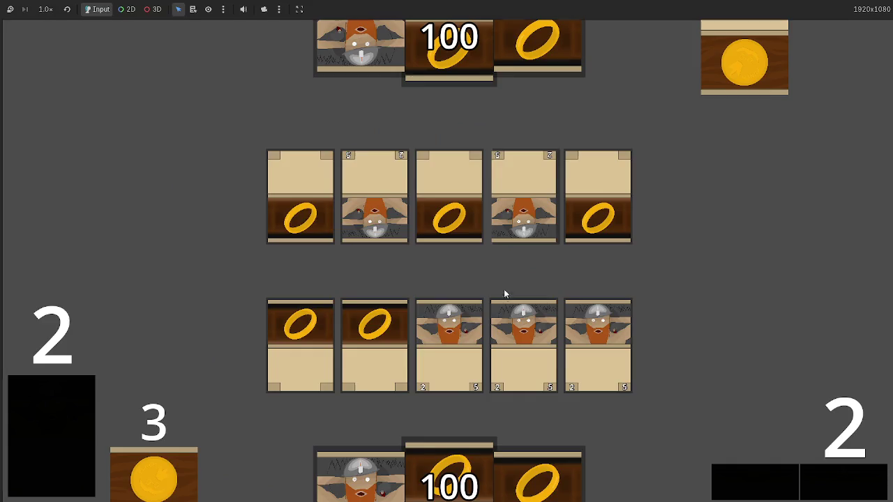
key(alt+Tab)
scroll(447, 246, up, 2)
scroll(447, 246, up, 5)
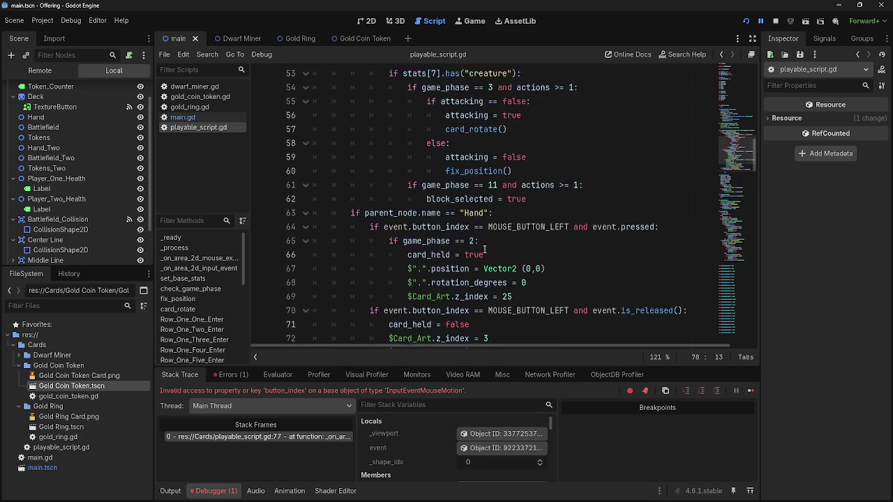
drag(386, 164, 524, 160)
key(ctrl+c)
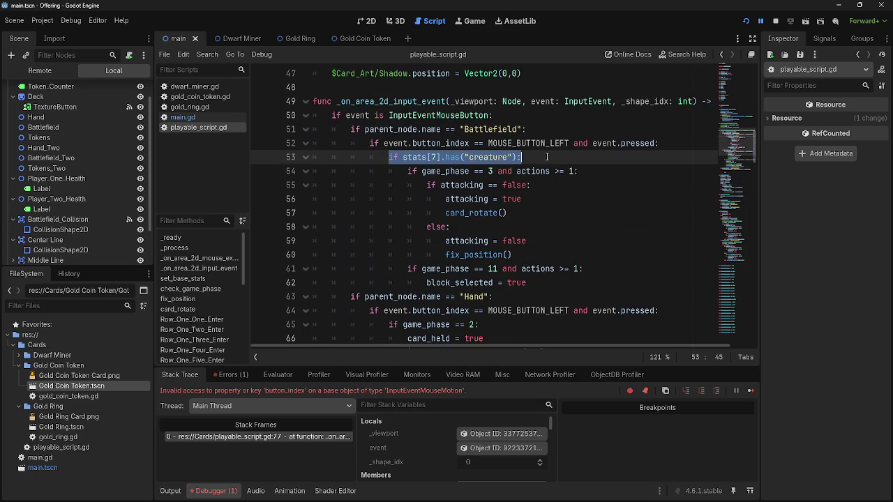
scroll(523, 226, down, 2)
scroll(524, 227, down, 4)
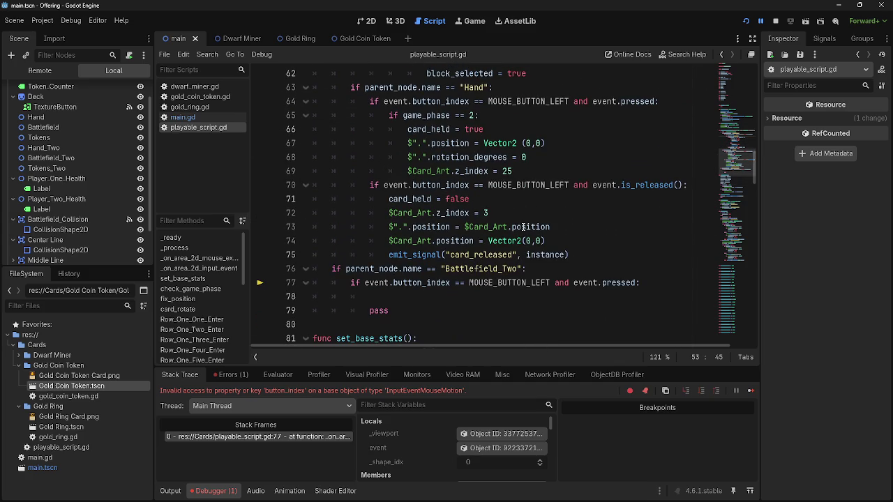
click(486, 297)
key(ctrl+v)
scroll(534, 265, up, 6)
scroll(535, 265, up, 1)
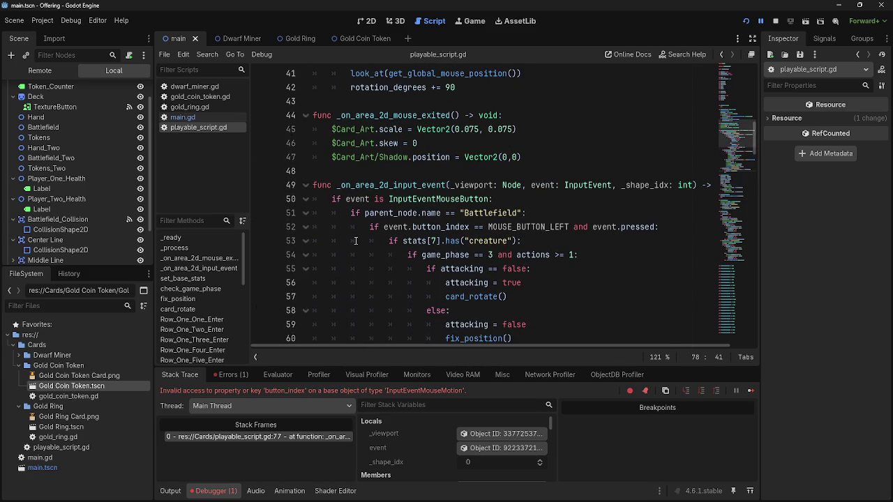
click(334, 202)
Step: Insert a blank line 79 above pass in the Battlefield_Two branch
click(350, 213)
scroll(365, 245, down, 1)
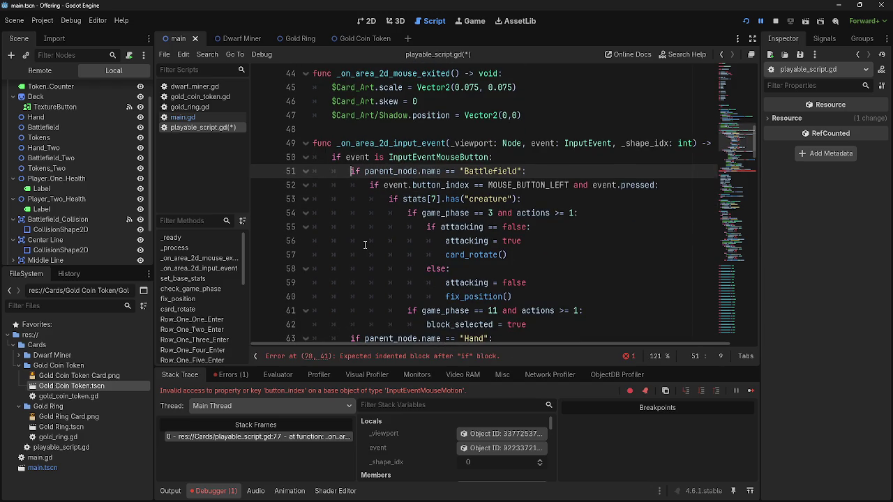
scroll(364, 245, down, 5)
scroll(364, 245, up, 3)
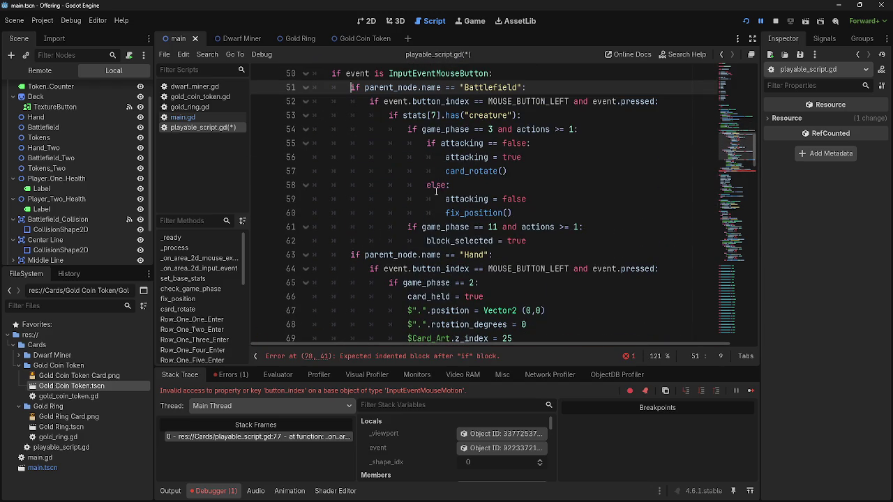
scroll(433, 167, down, 5)
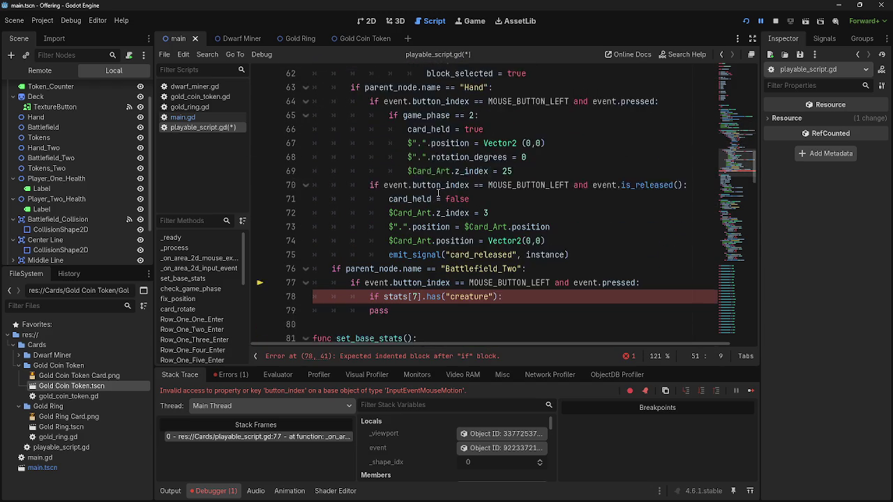
click(389, 269)
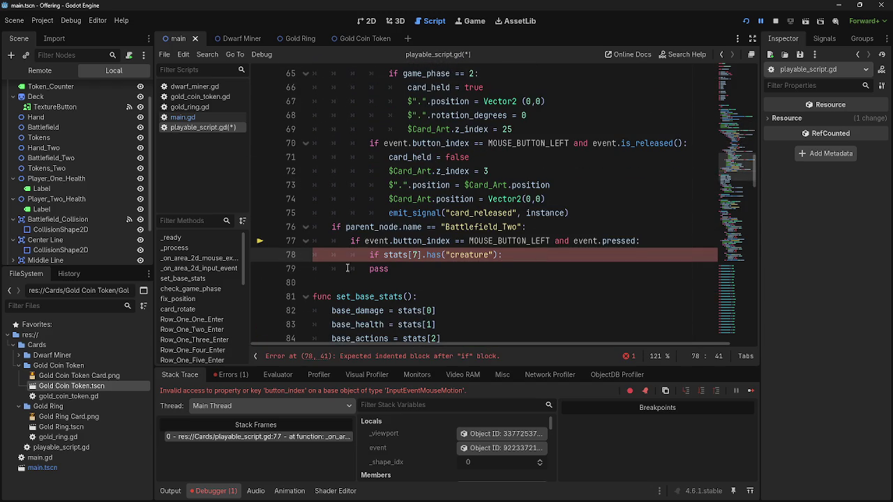
key(Return)
Step: Copy line 54's game_phase condition onto line 79 and change the phase from 3 to 11
scroll(441, 213, up, 7)
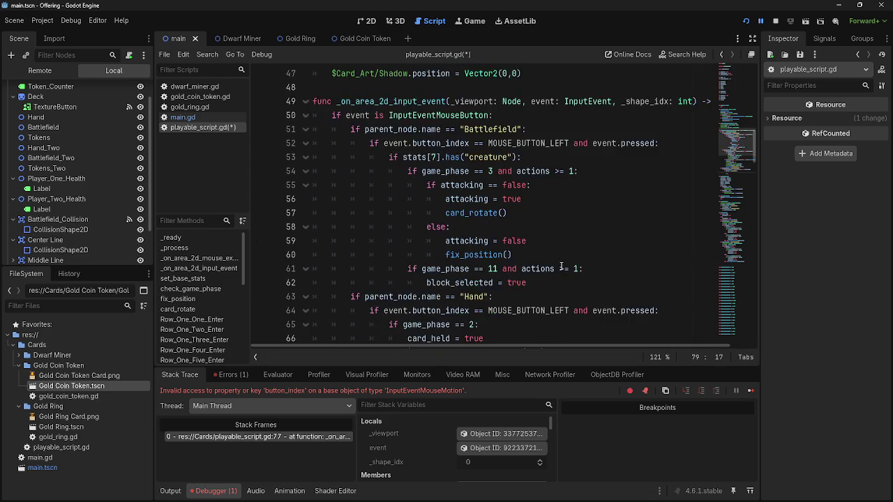
drag(578, 213, 402, 211)
key(ctrl+c)
scroll(418, 213, down, 8)
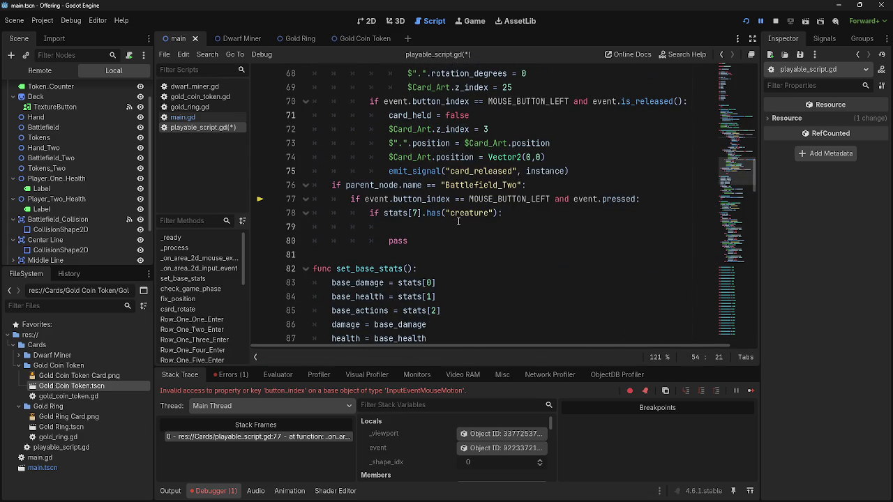
click(461, 225)
key(ctrl+v)
double_click(471, 227)
text(11)
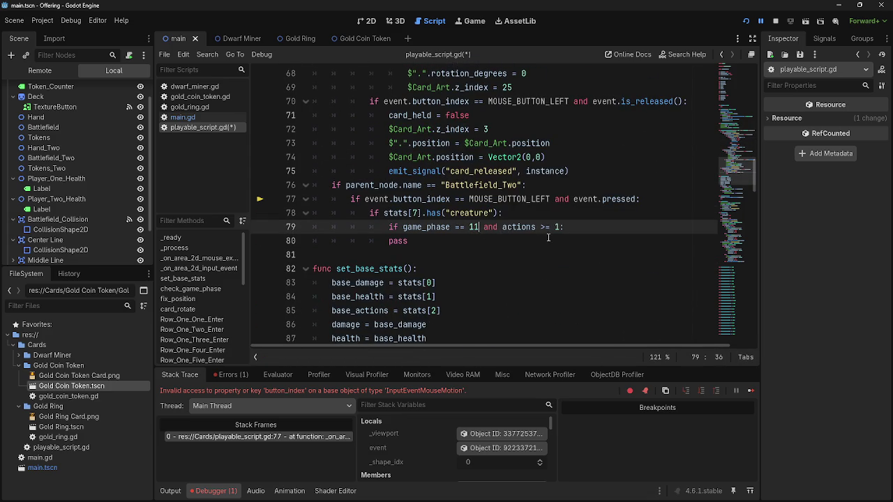
click(560, 228)
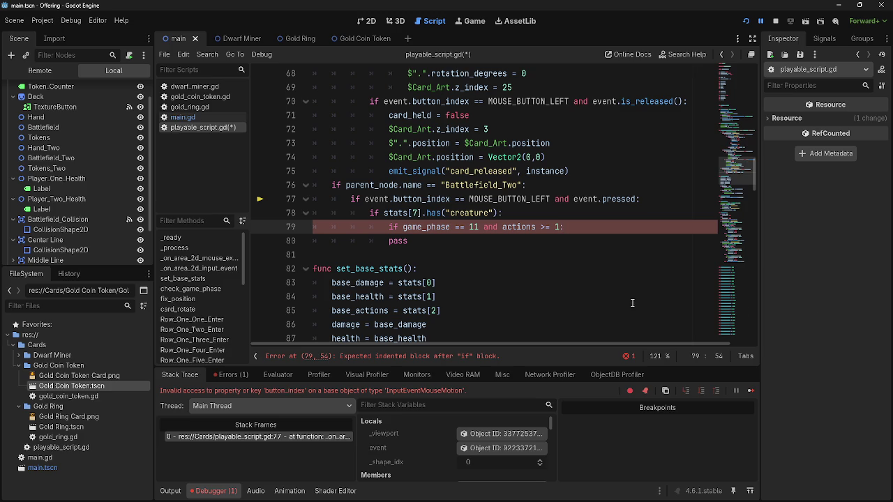
Step: Indent pass one level deeper so it nests under the game_phase == 11 check
click(577, 252)
click(549, 239)
key(Home)
key(Tab)
Step: Add an empty indented line 80 under the phase check, moving pass down to line 81
click(631, 235)
key(Return)
scroll(632, 237, up, 1)
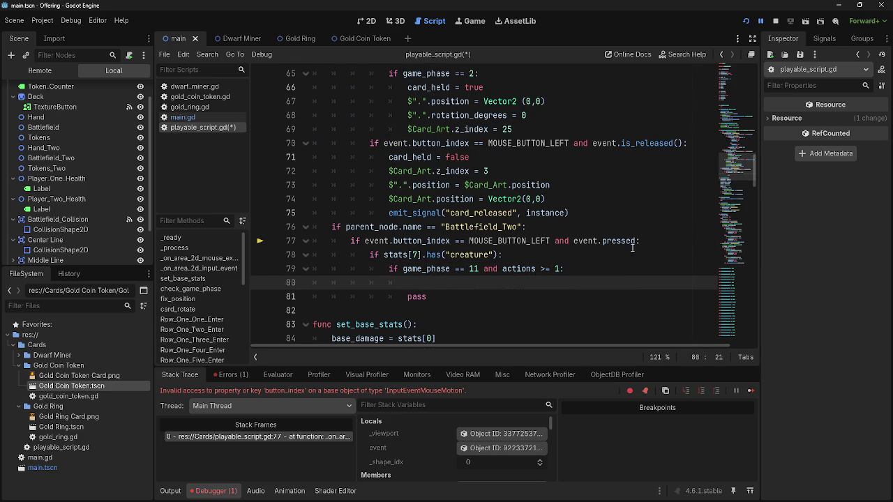
click(626, 258)
key(Down)
key(Down)
click(610, 274)
click(598, 256)
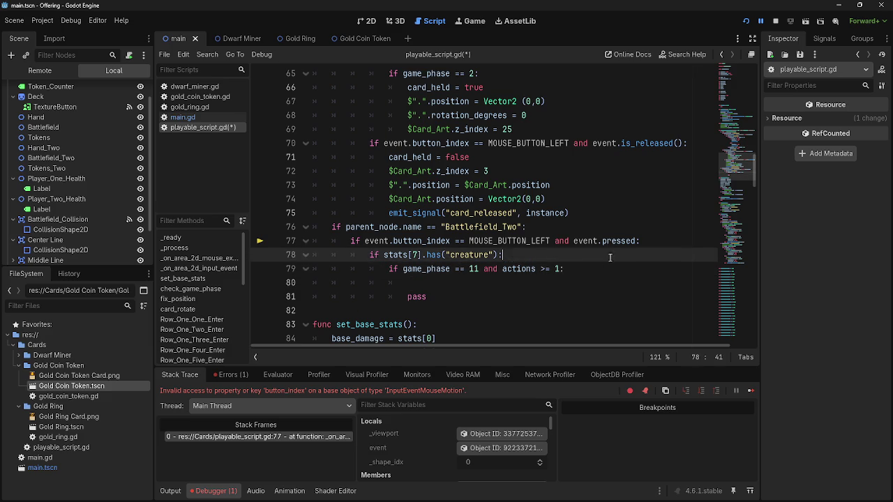
click(593, 270)
click(598, 283)
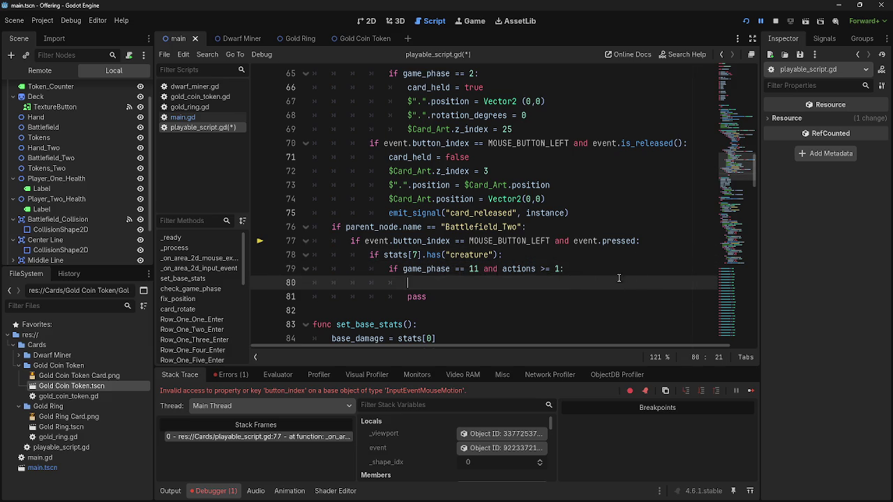
scroll(628, 277, up, 3)
scroll(643, 278, down, 4)
scroll(643, 277, up, 4)
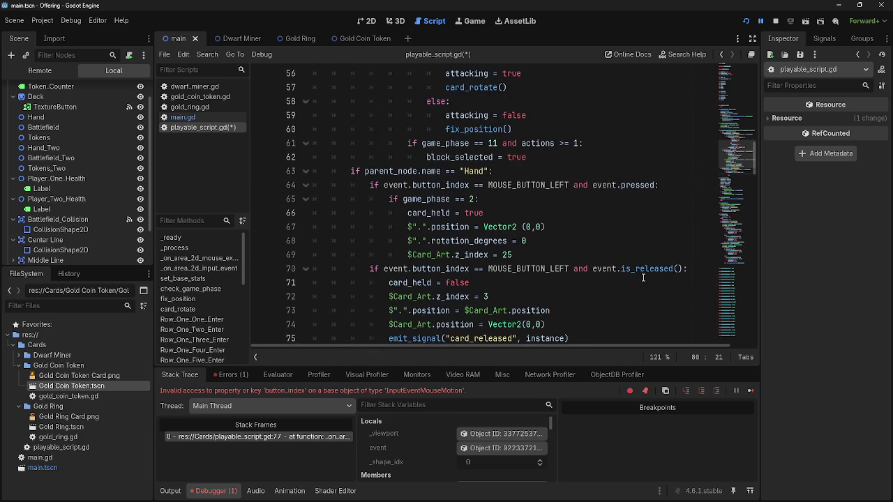
scroll(643, 278, down, 3)
scroll(643, 278, up, 9)
scroll(643, 278, down, 10)
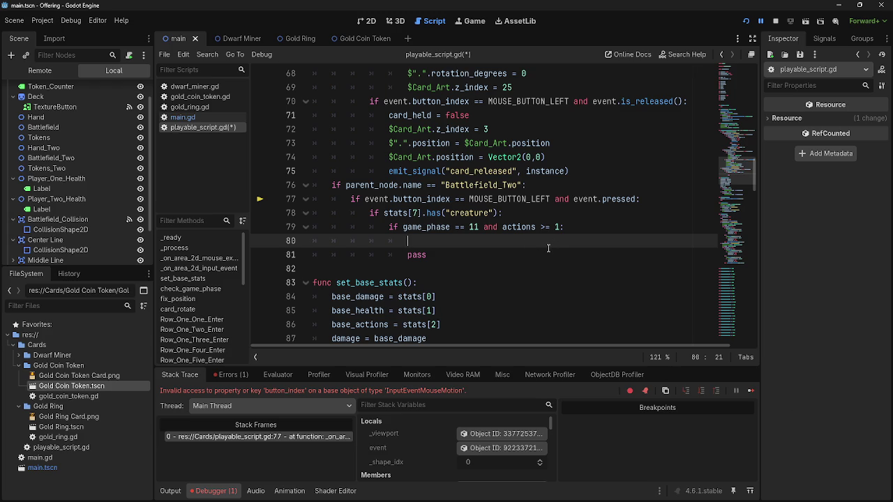
scroll(548, 248, up, 5)
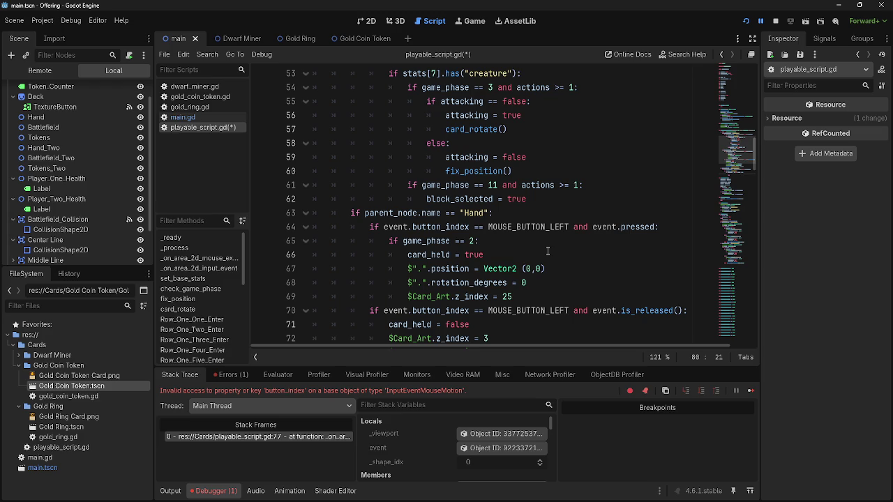
scroll(548, 251, up, 2)
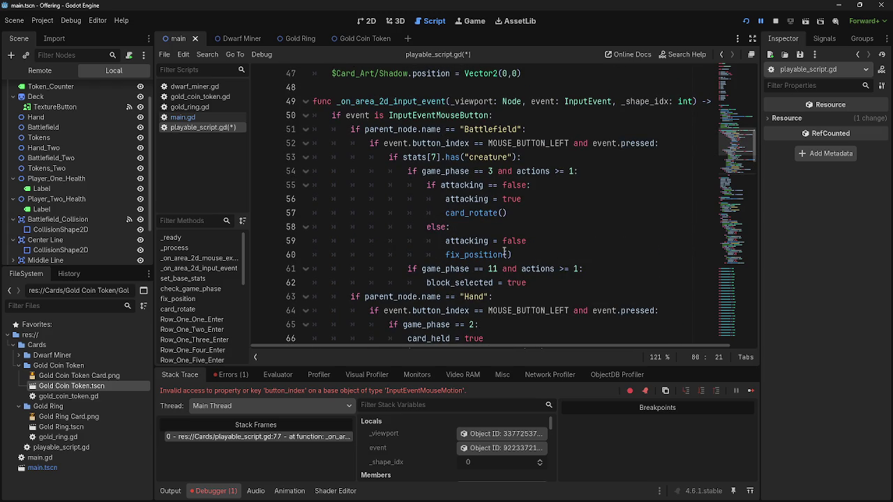
scroll(505, 241, down, 8)
scroll(468, 215, up, 1)
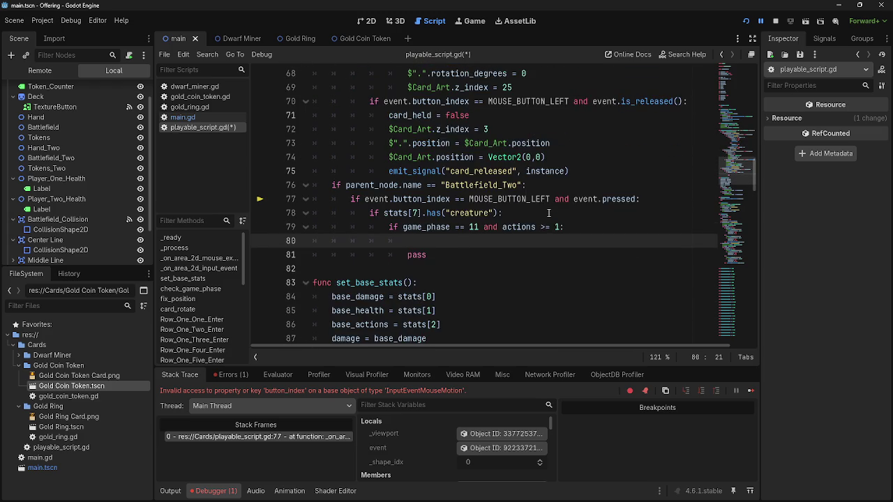
scroll(469, 215, up, 2)
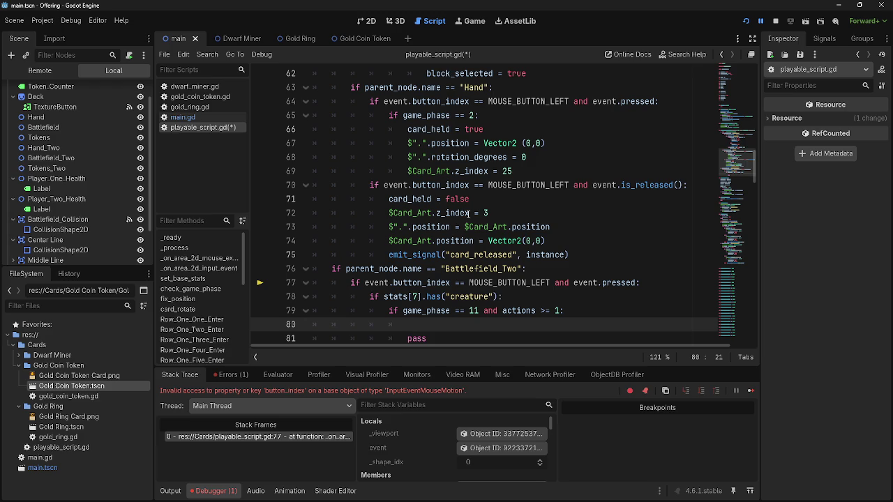